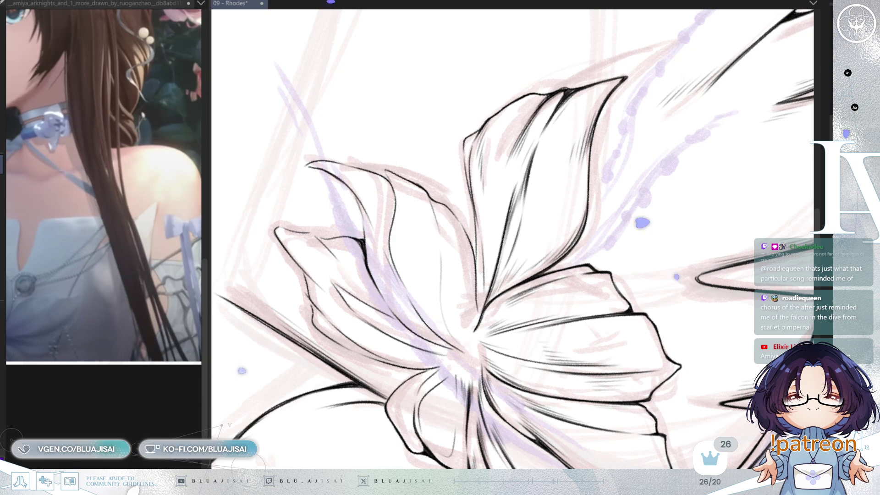
- Rotate and zoom the view onto the lily corsage and save the drawing with Ctrl+S
{"action": "left_click_drag", "start_coordinate": [481, 183], "coordinate": [510, 132]}
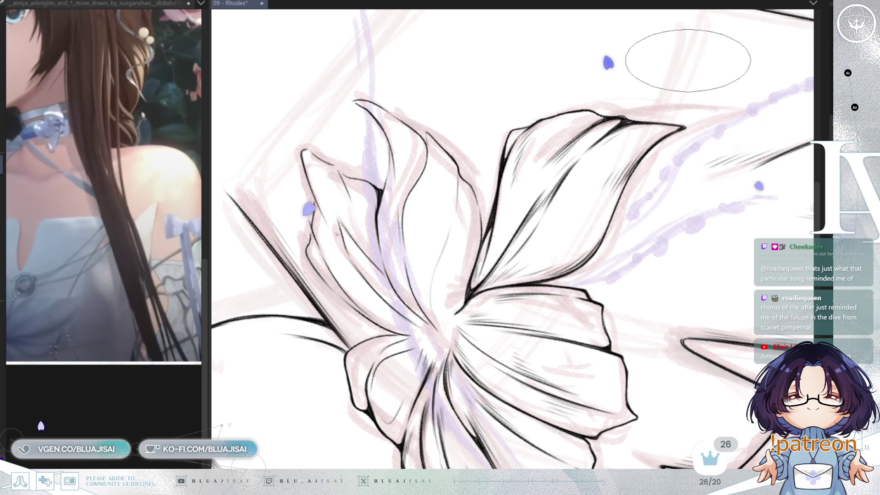
{"action": "key", "text": "ctrl+s"}
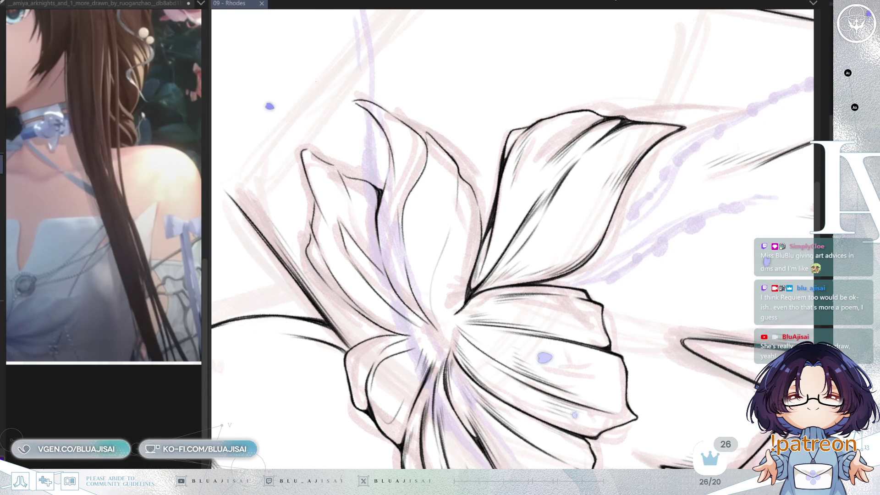
{"action": "key", "text": "End"}
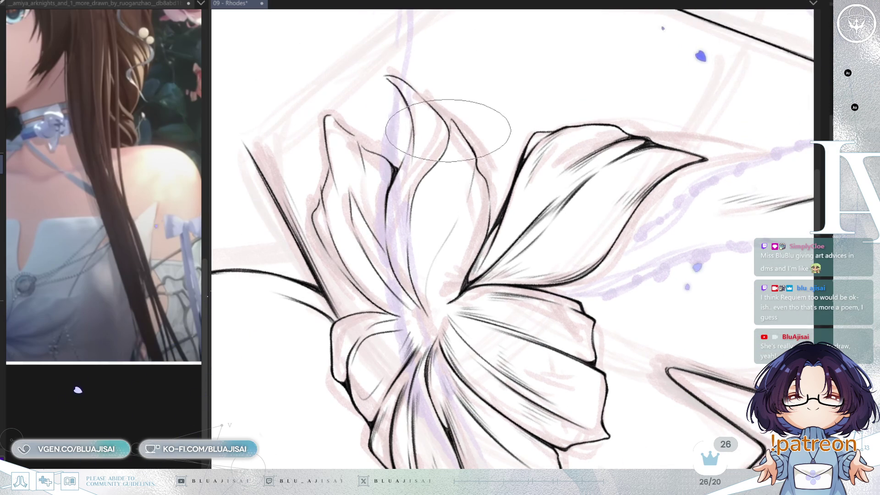
- Ink dark hatching on the lily's upper petals, rotating and mirroring the view to work upright
{"action": "left_click_drag", "start_coordinate": [439, 146], "coordinate": [449, 166]}
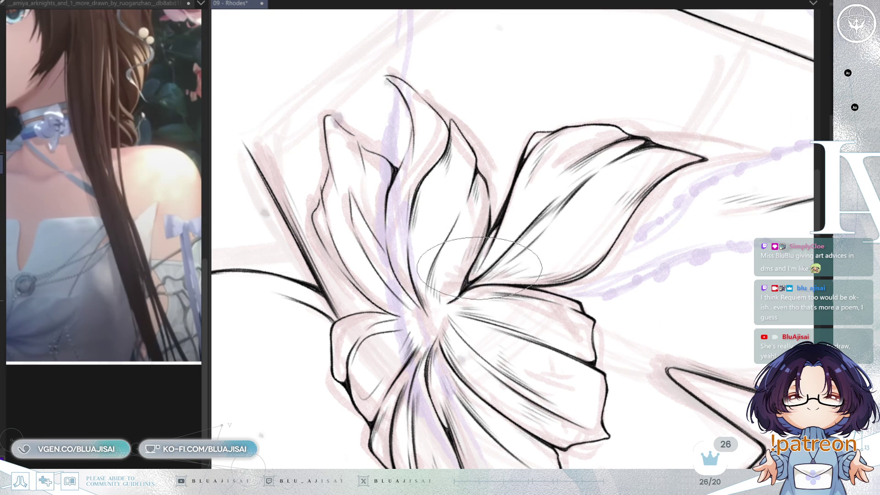
{"action": "key", "text": "asciicircum"}
{"action": "key", "text": "asciicircum"}
{"action": "key", "text": "asciicircum"}
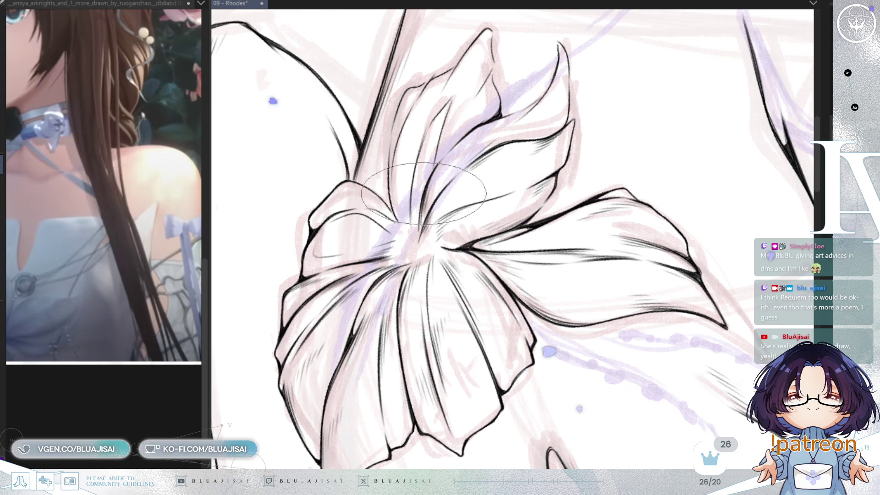
{"action": "key", "text": "minus"}
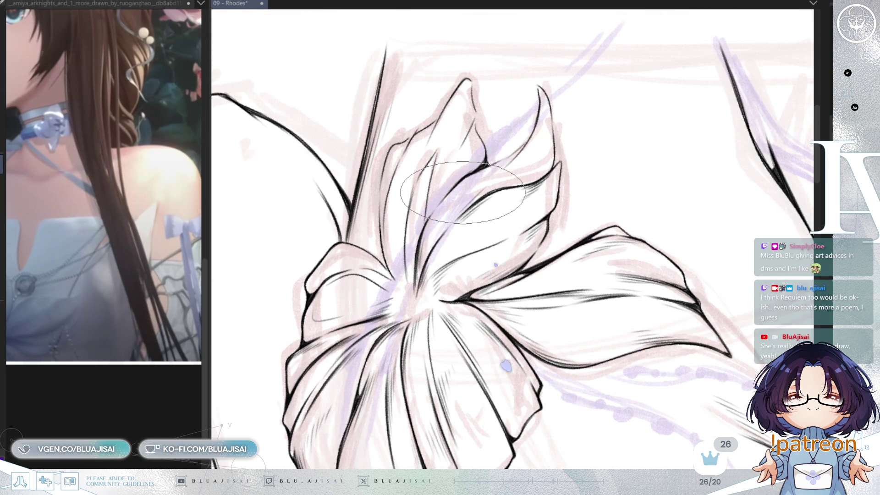
{"action": "key", "text": "minus"}
{"action": "key", "text": "minus"}
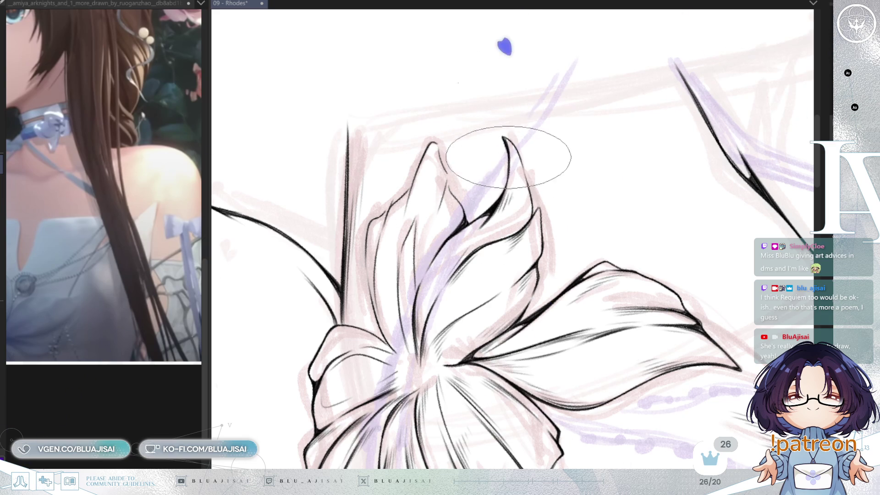
{"action": "key", "text": "h"}
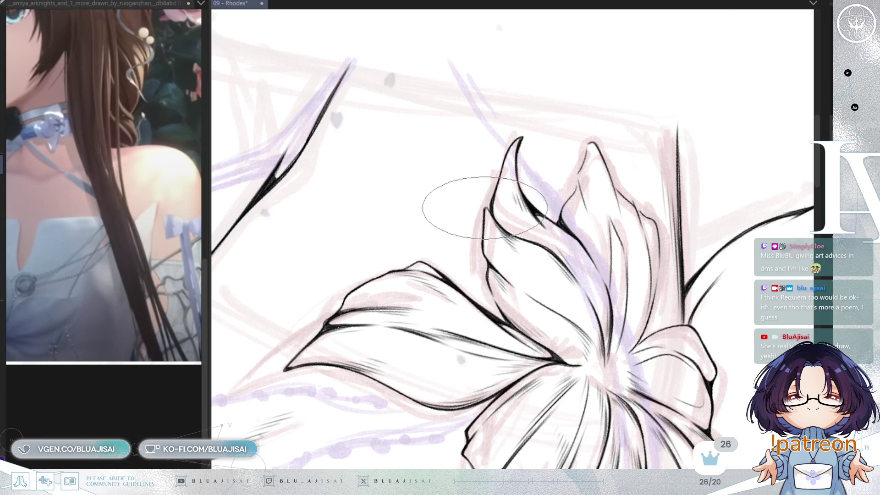
{"action": "left_click_drag", "start_coordinate": [484, 207], "coordinate": [514, 209]}
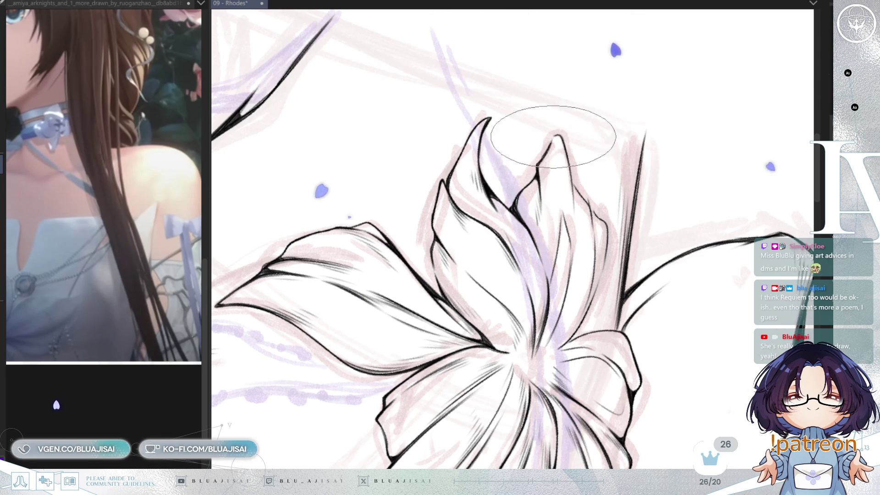
{"action": "key", "text": "m"}
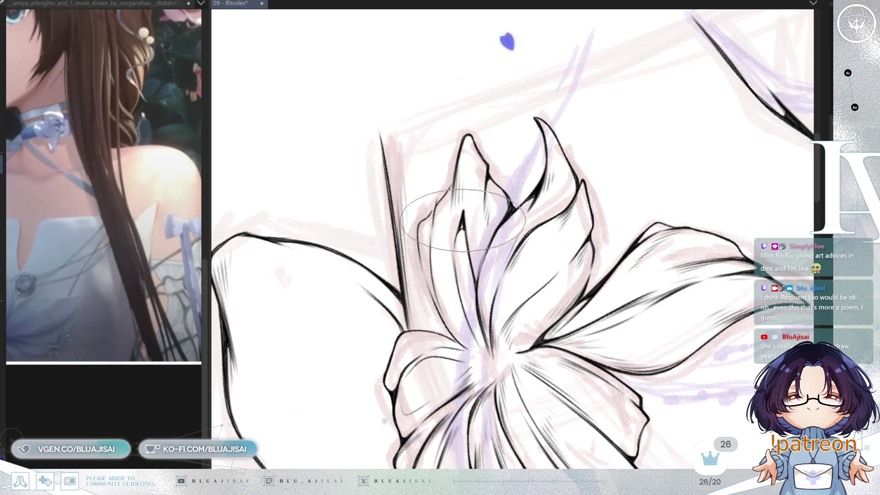
{"action": "left_click_drag", "start_coordinate": [465, 233], "coordinate": [477, 195]}
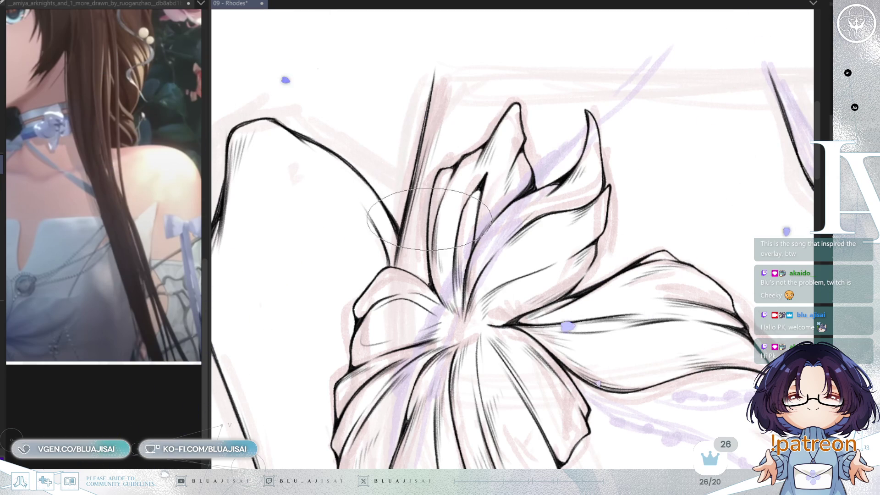
- Mirror and rotate the view to check the lily's shape, then zoom out
{"action": "key", "text": "h"}
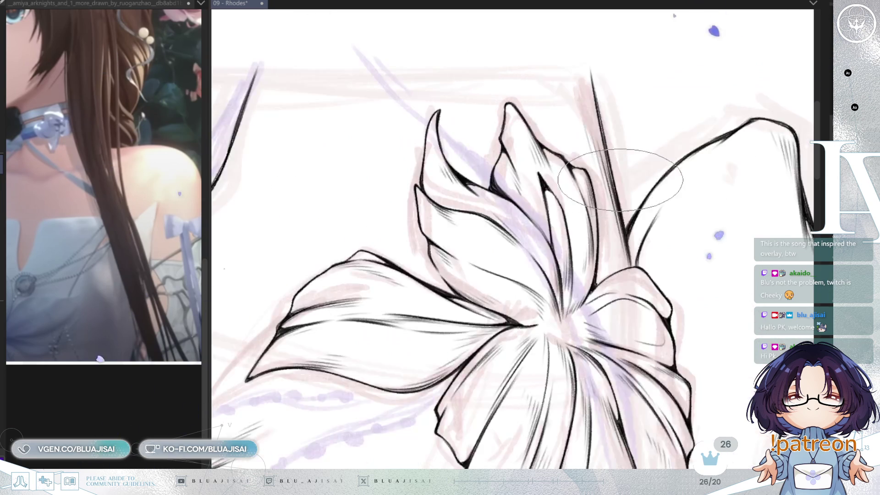
{"action": "key", "text": "Delete"}
{"action": "key", "text": "Delete"}
{"action": "key", "text": "Delete"}
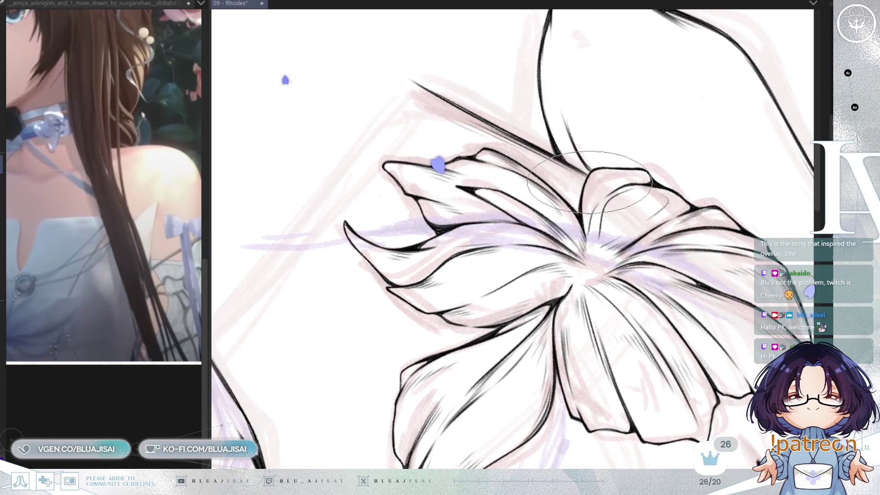
{"action": "scroll", "coordinate": [747, 134], "scroll_direction": "down", "scroll_amount": 3}
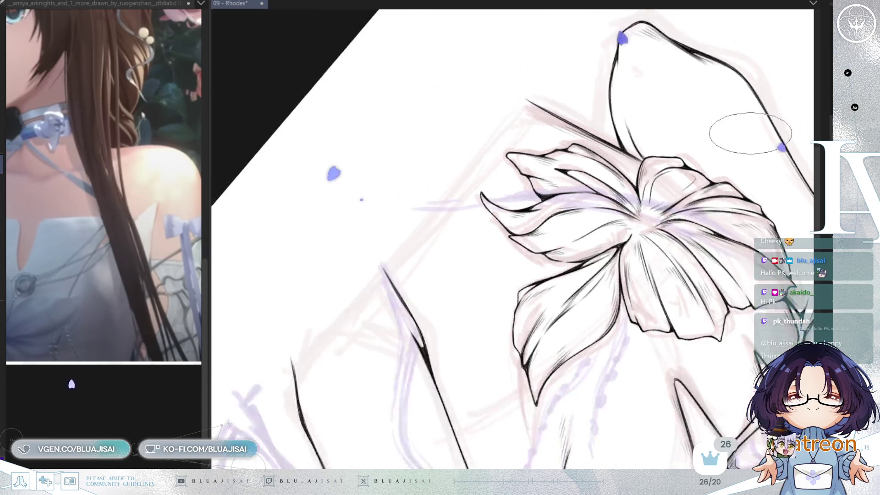
- Reset the canvas rotation and zoom into the lily's lower petals beside the arm
{"action": "key", "text": "End"}
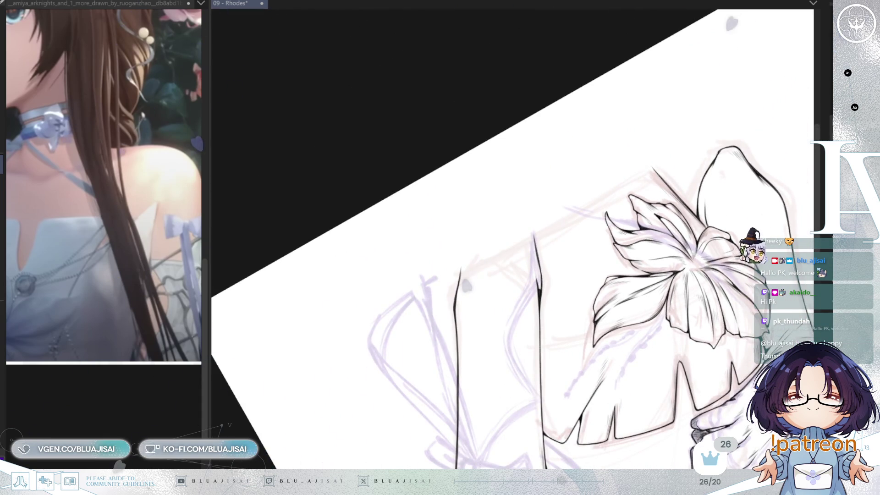
{"action": "key", "text": "Home"}
{"action": "scroll", "coordinate": [627, 254], "scroll_direction": "up", "scroll_amount": 1}
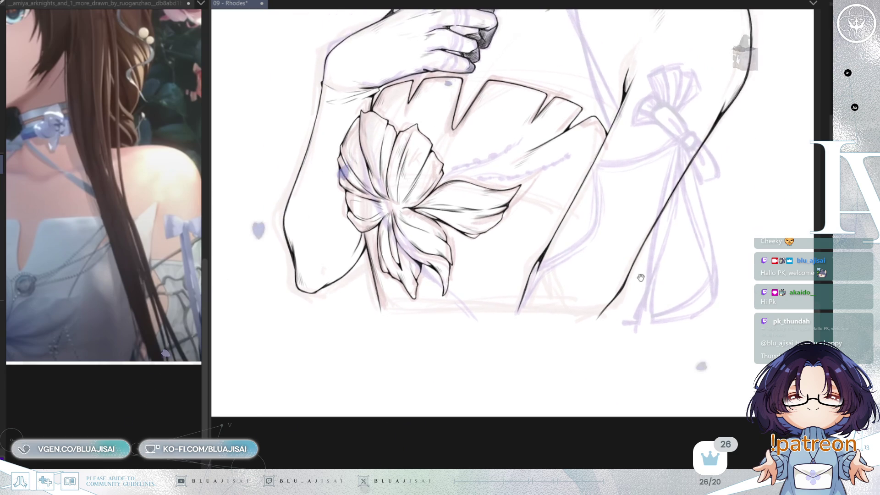
{"action": "scroll", "coordinate": [677, 269], "scroll_direction": "up", "scroll_amount": 1}
{"action": "scroll", "coordinate": [676, 269], "scroll_direction": "up", "scroll_amount": 1}
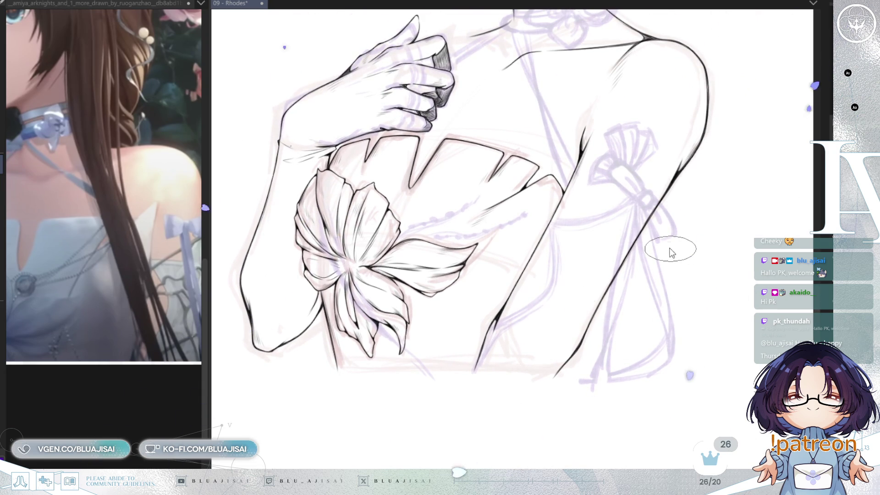
{"action": "key", "text": "ctrl+["}
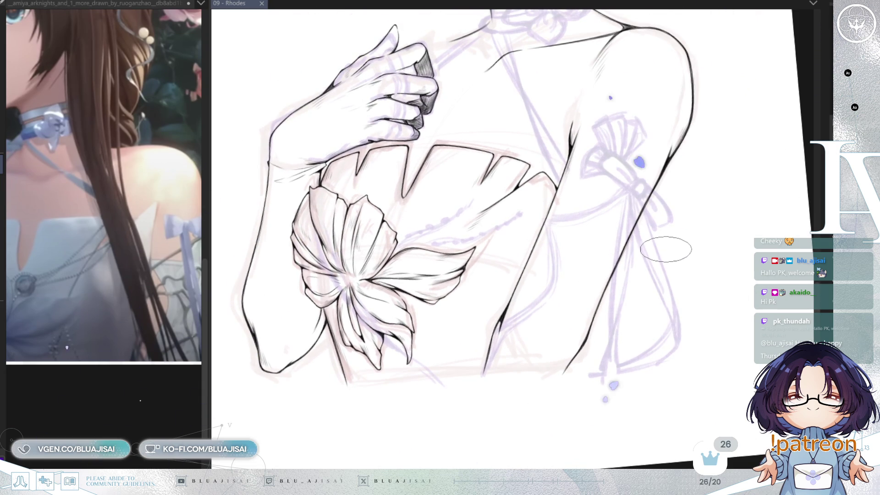
{"action": "left_click_drag", "start_coordinate": [666, 248], "coordinate": [614, 280]}
{"action": "scroll", "coordinate": [614, 279], "scroll_direction": "up", "scroll_amount": 2}
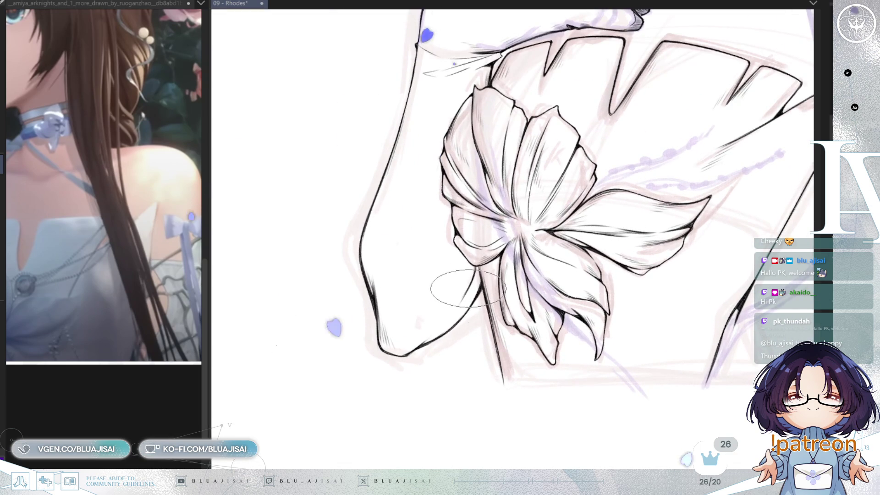
{"action": "scroll", "coordinate": [476, 266], "scroll_direction": "up", "scroll_amount": 1}
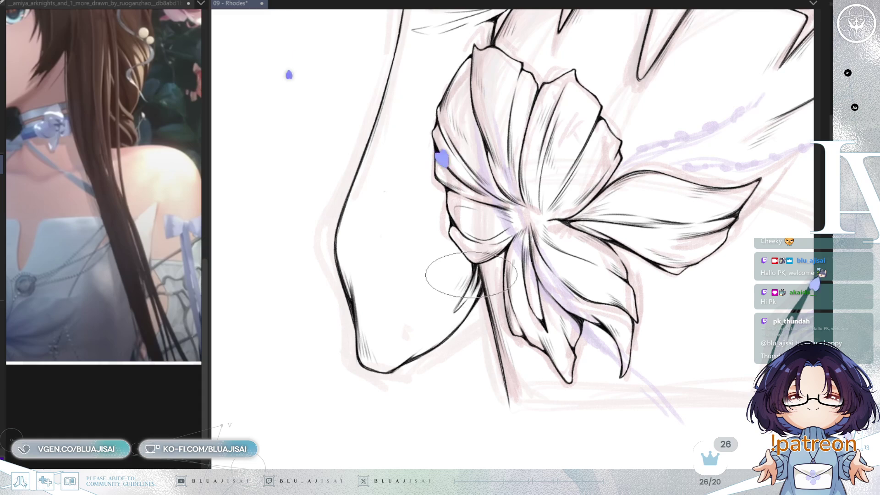
- Zoom out and pan to show the whole figure with her face
{"action": "scroll", "coordinate": [513, 248], "scroll_direction": "down", "scroll_amount": 2}
{"action": "scroll", "coordinate": [513, 248], "scroll_direction": "down", "scroll_amount": 1}
{"action": "scroll", "coordinate": [513, 248], "scroll_direction": "down", "scroll_amount": 1}
{"action": "scroll", "coordinate": [512, 248], "scroll_direction": "down", "scroll_amount": 1}
{"action": "left_click_drag", "start_coordinate": [707, 180], "coordinate": [648, 237]}
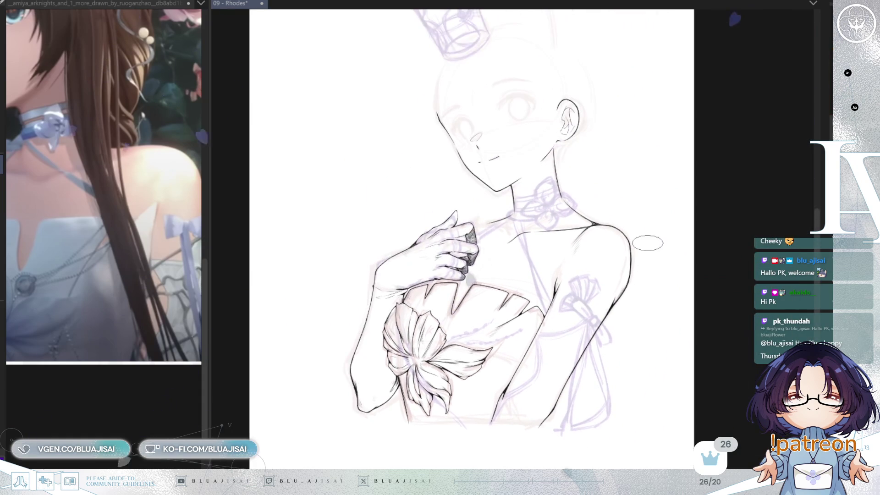
- Widen the reference image panel and zoom onto the hand and chest to ink the wrist
{"action": "scroll", "coordinate": [115, 230], "scroll_direction": "up", "scroll_amount": 3}
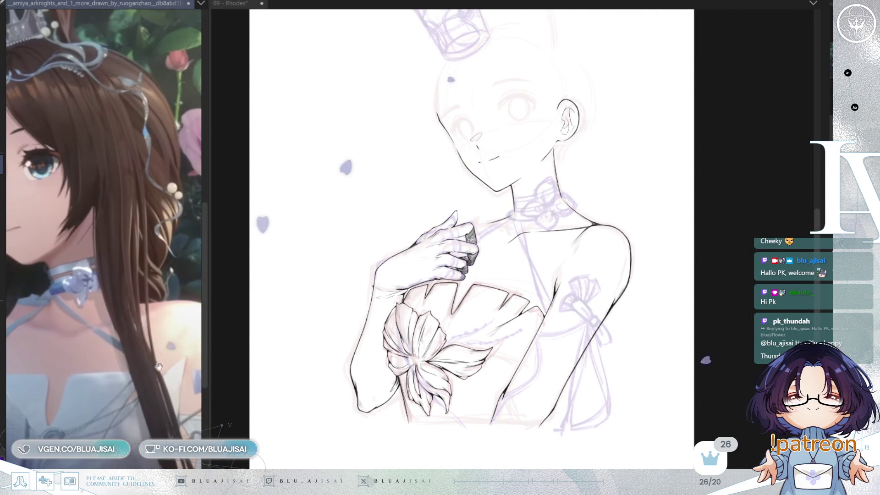
{"action": "left_click_drag", "start_coordinate": [211, 262], "coordinate": [263, 257]}
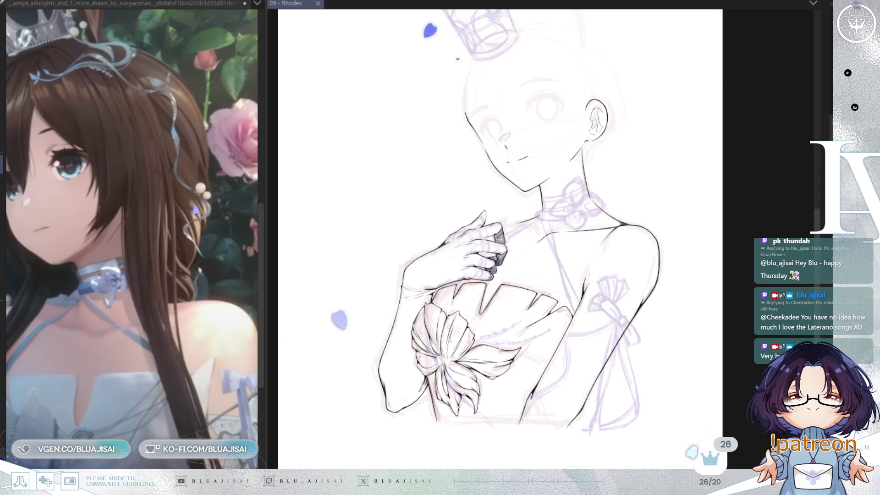
{"action": "scroll", "coordinate": [532, 251], "scroll_direction": "up", "scroll_amount": 1}
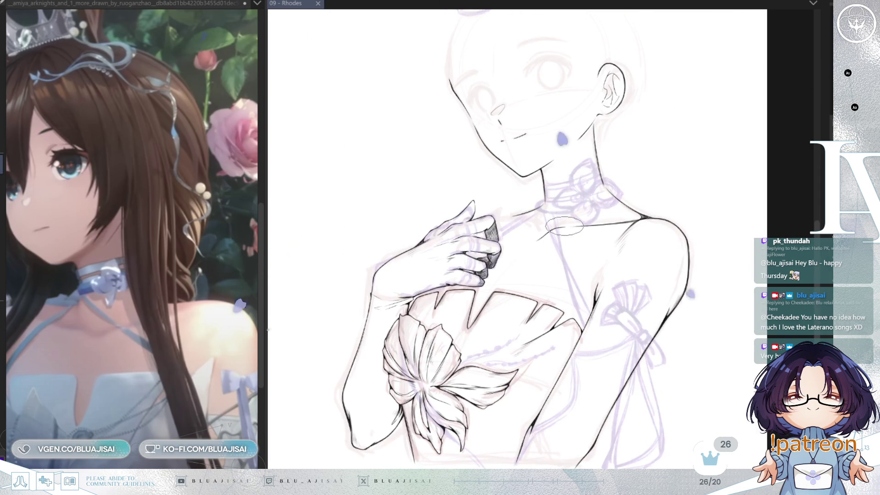
{"action": "mouse_move", "coordinate": [604, 255]}
{"action": "left_mouse_down"}
{"action": "mouse_move", "coordinate": [605, 205]}
{"action": "mouse_move", "coordinate": [663, 186]}
{"action": "left_mouse_up"}
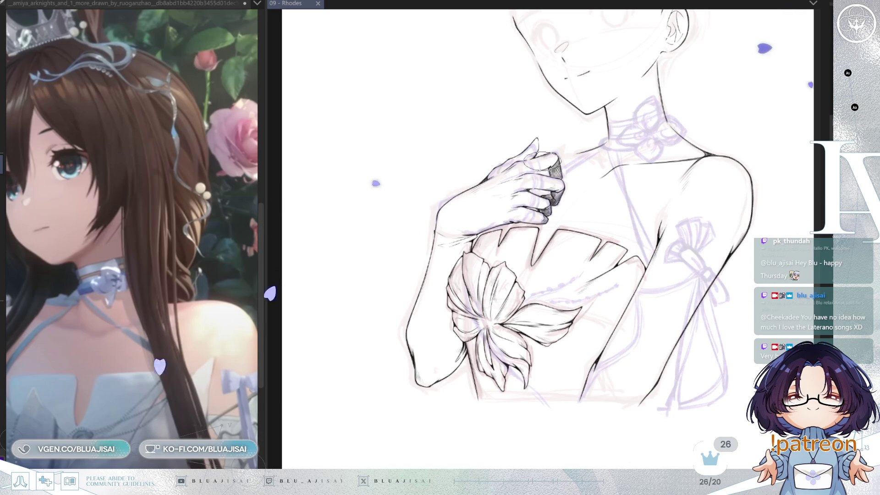
{"action": "scroll", "coordinate": [477, 193], "scroll_direction": "up", "scroll_amount": 2}
{"action": "scroll", "coordinate": [511, 259], "scroll_direction": "up", "scroll_amount": 1}
{"action": "scroll", "coordinate": [511, 259], "scroll_direction": "up", "scroll_amount": 1}
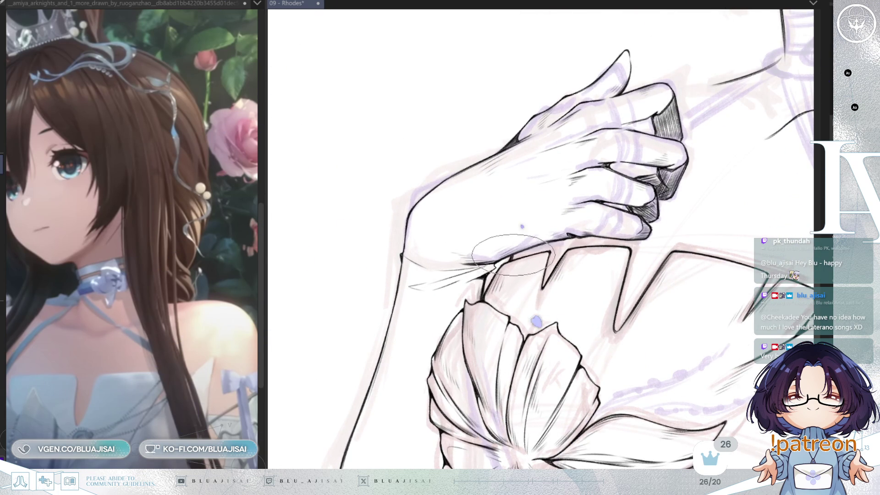
- Ink the collarbone line from fingertip to neck, mirroring to check and undoing a stray stroke
{"action": "scroll", "coordinate": [628, 171], "scroll_direction": "down", "scroll_amount": 2}
{"action": "scroll", "coordinate": [610, 184], "scroll_direction": "down", "scroll_amount": 1}
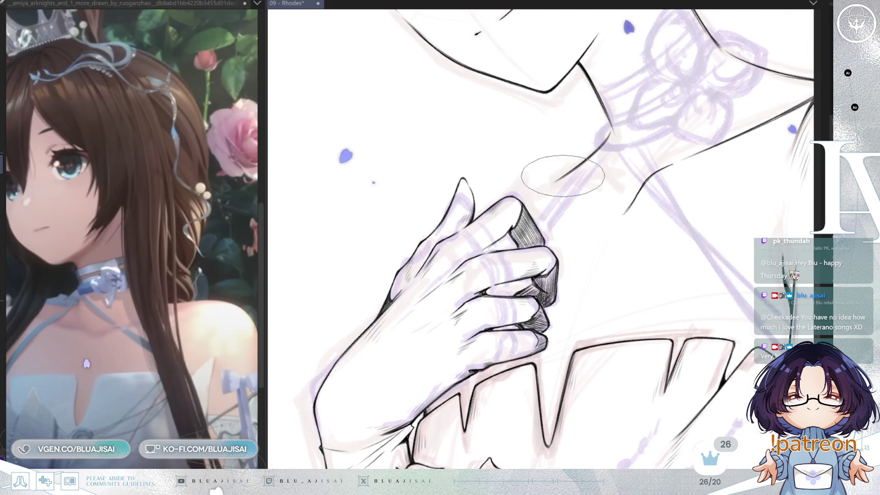
{"action": "left_click_drag", "start_coordinate": [521, 201], "coordinate": [590, 177]}
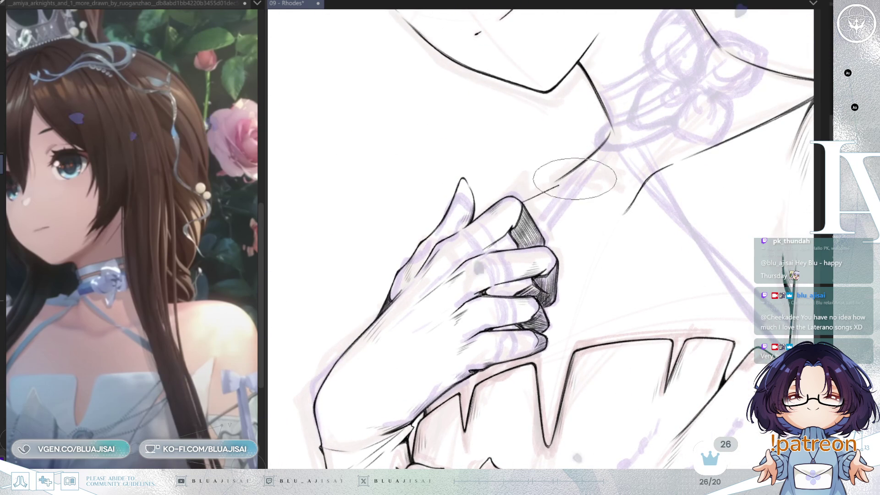
{"action": "key", "text": "h"}
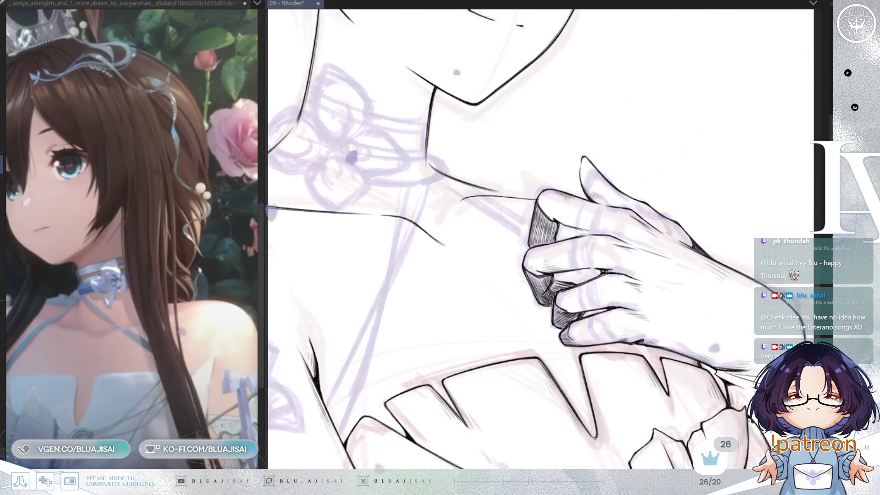
{"action": "left_click_drag", "start_coordinate": [471, 237], "coordinate": [613, 214]}
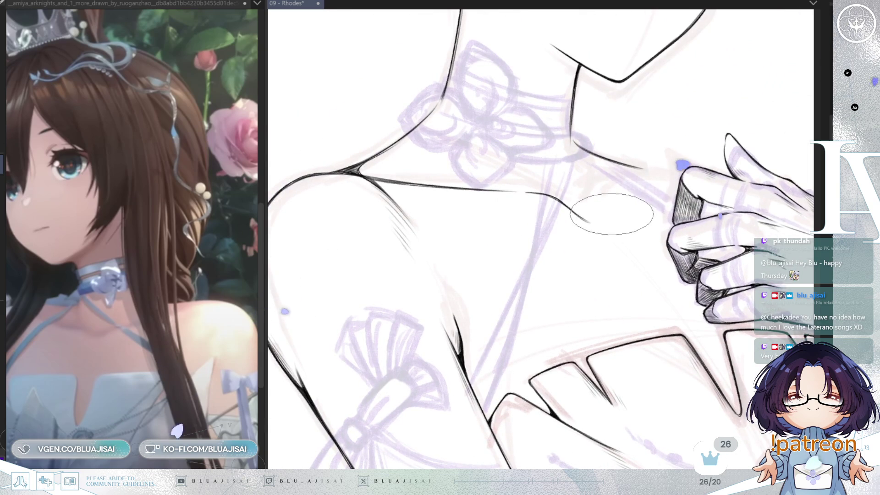
{"action": "mouse_move", "coordinate": [624, 200]}
{"action": "left_mouse_down"}
{"action": "mouse_move", "coordinate": [620, 215]}
{"action": "mouse_move", "coordinate": [678, 182]}
{"action": "left_mouse_up"}
{"action": "key", "text": "ctrl+z"}
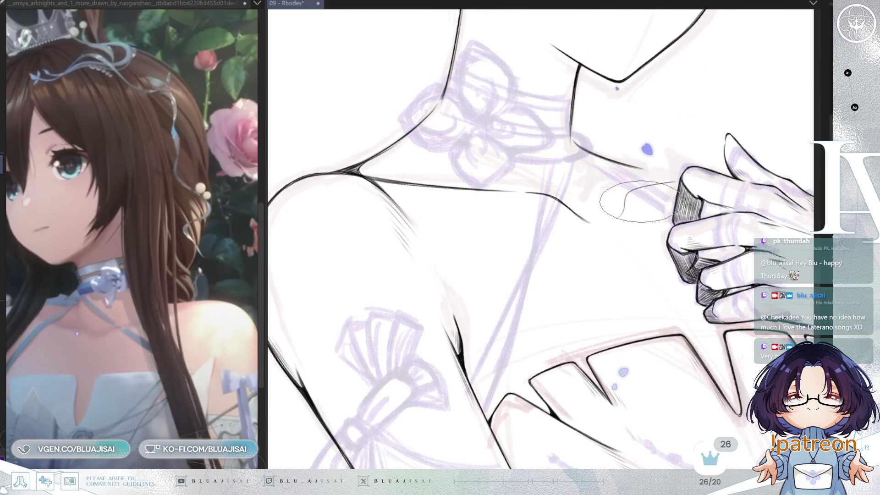
{"action": "left_click_drag", "start_coordinate": [669, 183], "coordinate": [610, 142]}
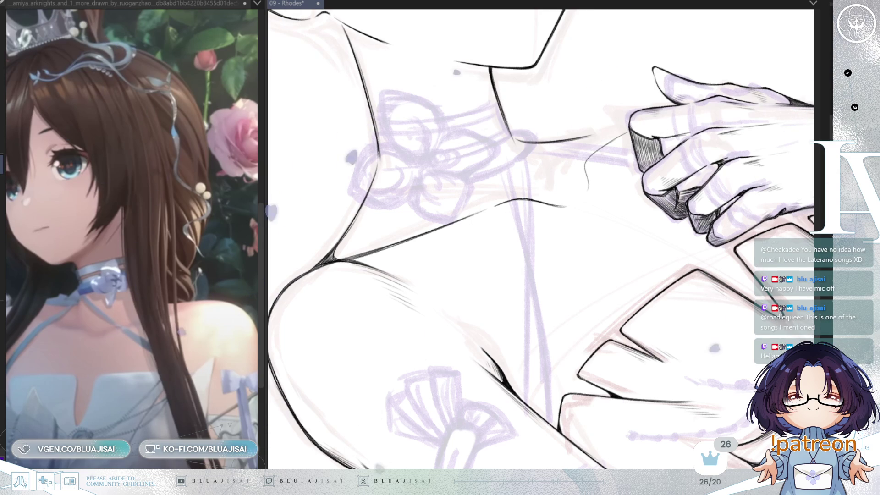
- Extend the collarbone line up toward the neck
{"action": "key", "text": "minus"}
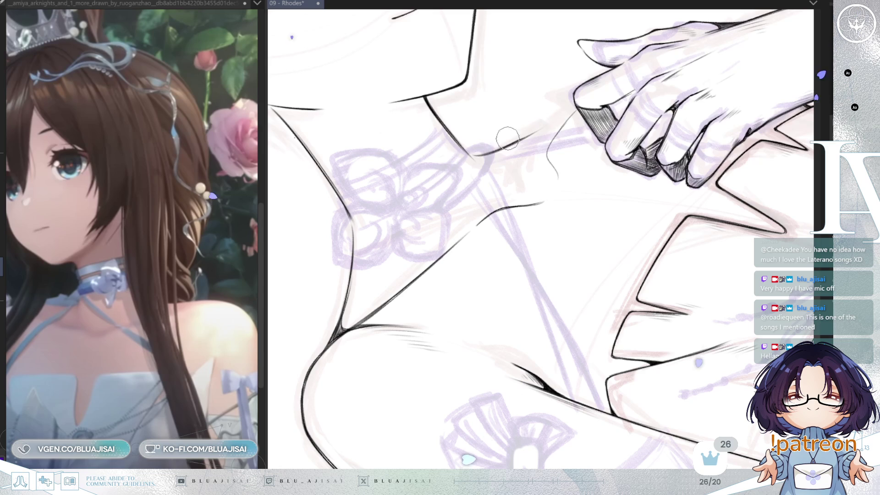
{"action": "left_click_drag", "start_coordinate": [563, 118], "coordinate": [512, 143]}
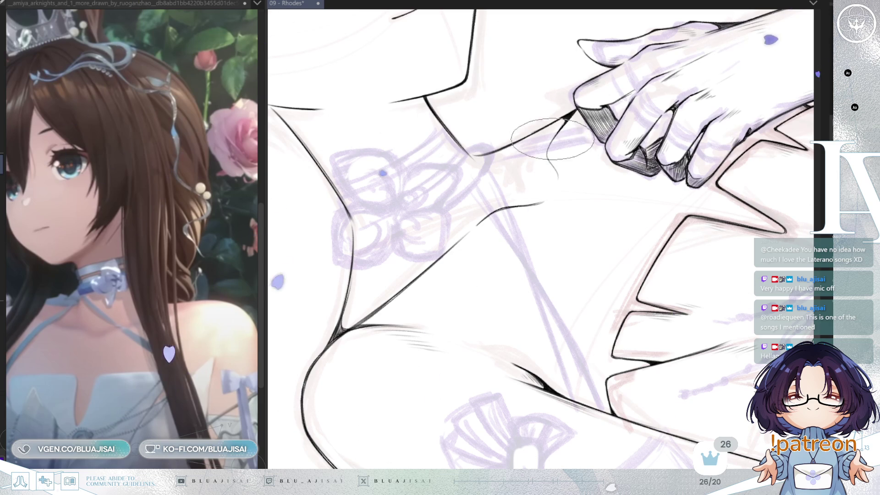
{"action": "left_click_drag", "start_coordinate": [553, 139], "coordinate": [603, 101]}
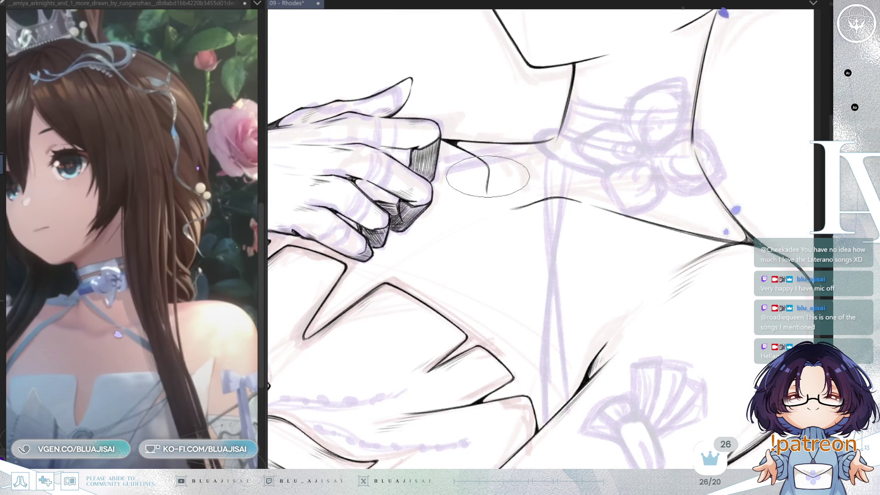
{"action": "left_click_drag", "start_coordinate": [536, 156], "coordinate": [623, 108]}
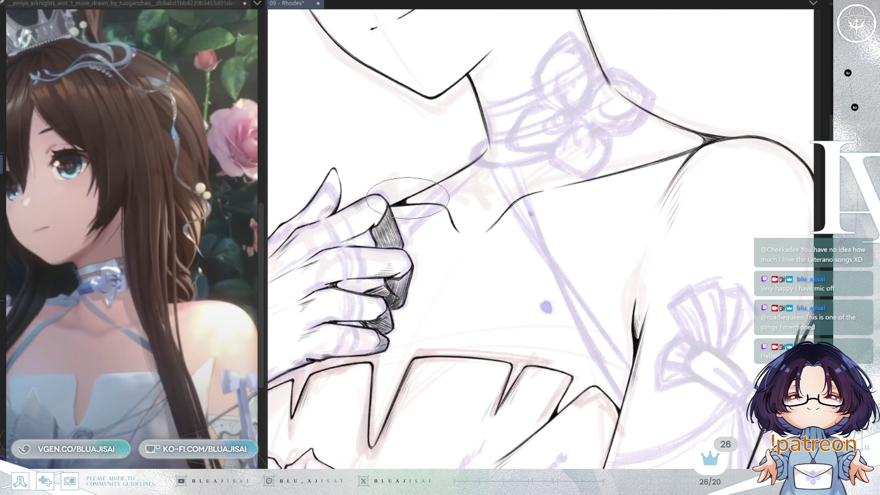
{"action": "scroll", "coordinate": [421, 190], "scroll_direction": "up", "scroll_amount": 3}
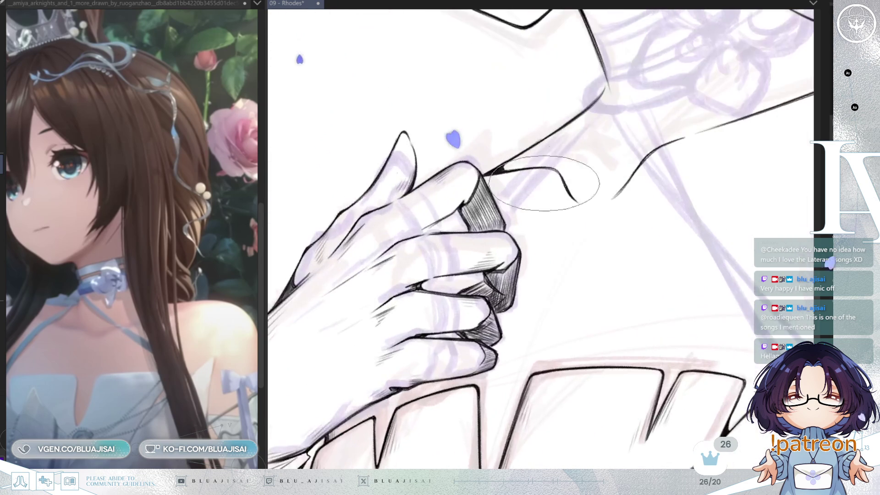
{"action": "scroll", "coordinate": [500, 159], "scroll_direction": "up", "scroll_amount": 2}
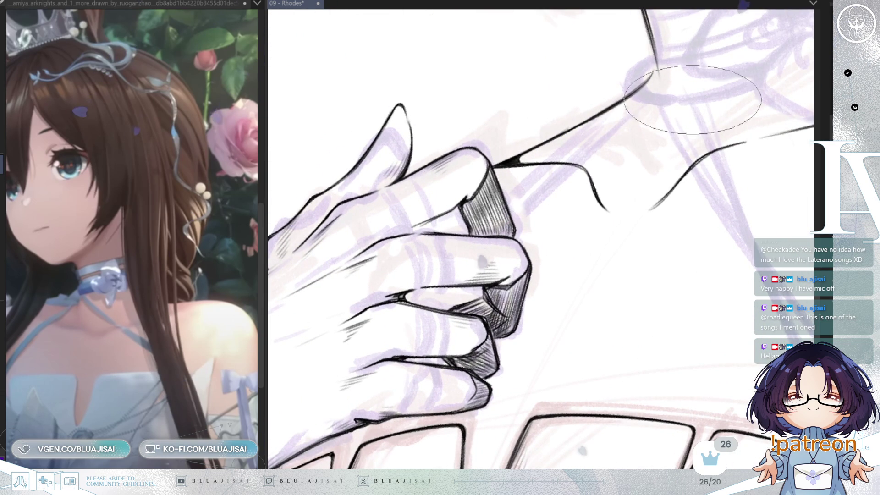
- Adjust the zoom and mirror the canvas to check the collarbone line
{"action": "key", "text": "asciicircum"}
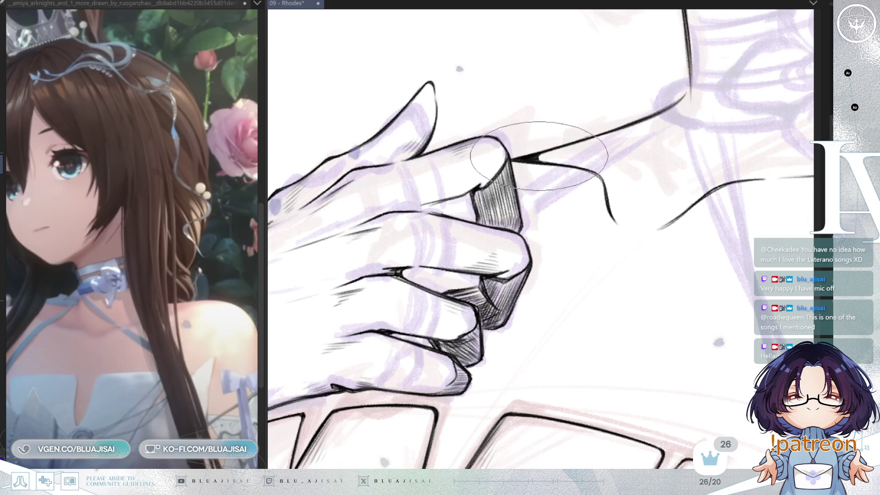
{"action": "scroll", "coordinate": [610, 133], "scroll_direction": "down", "scroll_amount": 2}
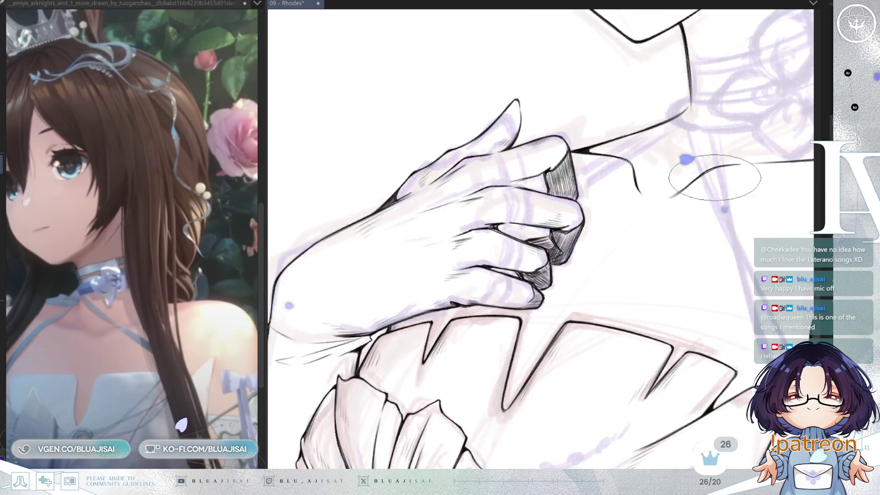
{"action": "scroll", "coordinate": [711, 176], "scroll_direction": "down", "scroll_amount": 1}
{"action": "scroll", "coordinate": [704, 212], "scroll_direction": "down", "scroll_amount": 2}
{"action": "scroll", "coordinate": [704, 212], "scroll_direction": "down", "scroll_amount": 1}
{"action": "scroll", "coordinate": [621, 260], "scroll_direction": "down", "scroll_amount": 1}
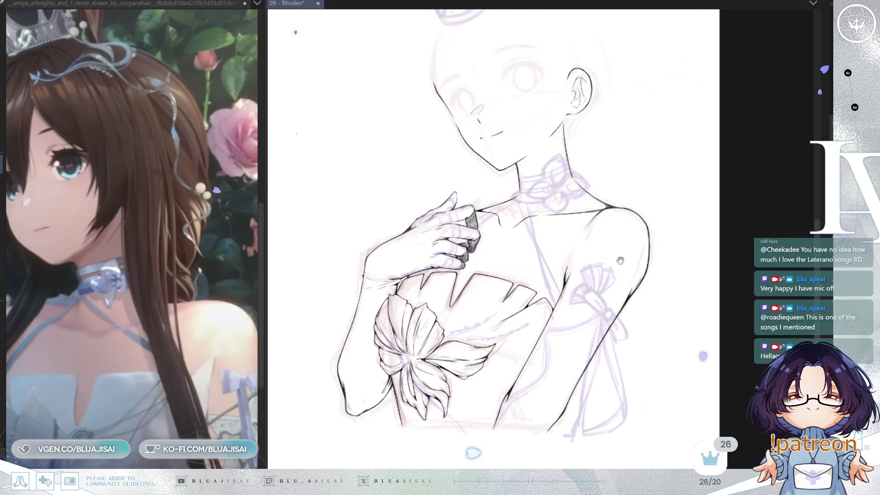
{"action": "left_click_drag", "start_coordinate": [637, 247], "coordinate": [654, 276]}
{"action": "scroll", "coordinate": [662, 278], "scroll_direction": "up", "scroll_amount": 1}
{"action": "scroll", "coordinate": [672, 210], "scroll_direction": "down", "scroll_amount": 1}
{"action": "scroll", "coordinate": [600, 222], "scroll_direction": "up", "scroll_amount": 1}
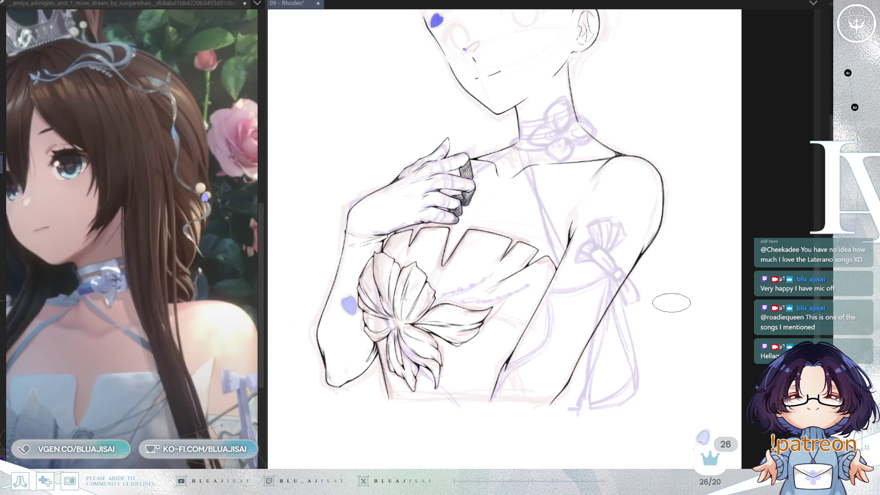
{"action": "scroll", "coordinate": [533, 179], "scroll_direction": "up", "scroll_amount": 3}
{"action": "scroll", "coordinate": [533, 180], "scroll_direction": "up", "scroll_amount": 1}
{"action": "scroll", "coordinate": [533, 180], "scroll_direction": "down", "scroll_amount": 2}
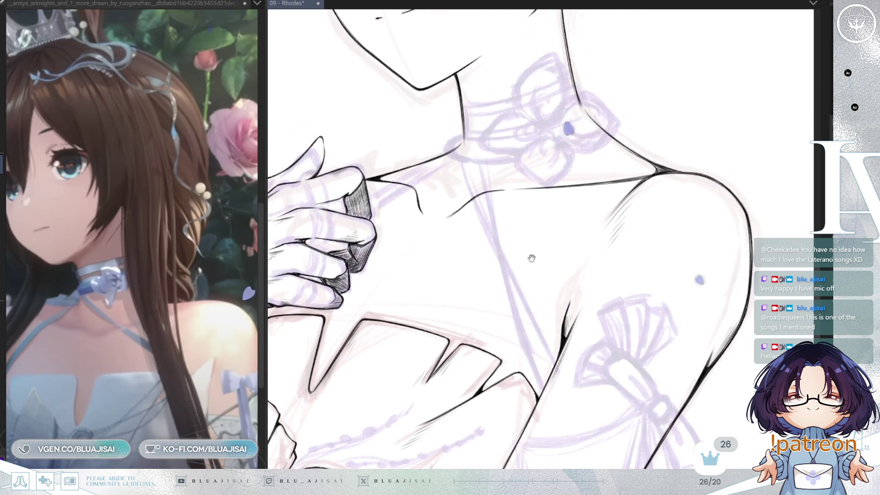
{"action": "scroll", "coordinate": [523, 283], "scroll_direction": "up", "scroll_amount": 1}
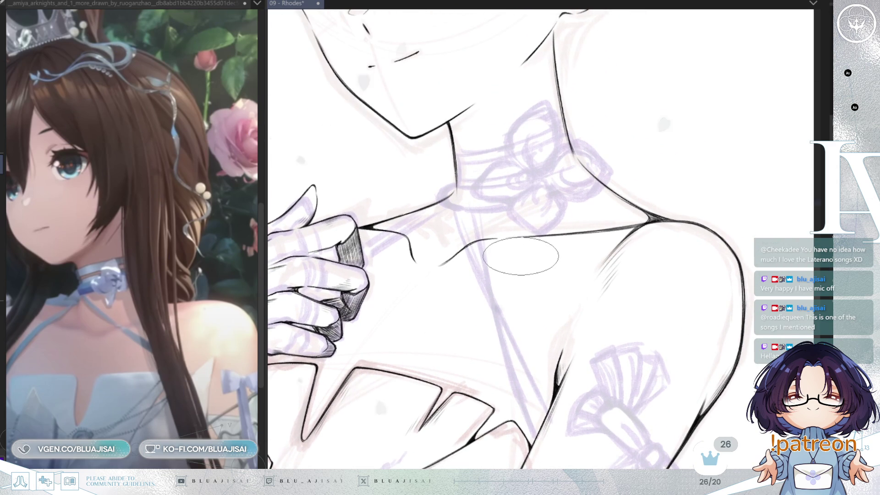
{"action": "scroll", "coordinate": [519, 256], "scroll_direction": "down", "scroll_amount": 2}
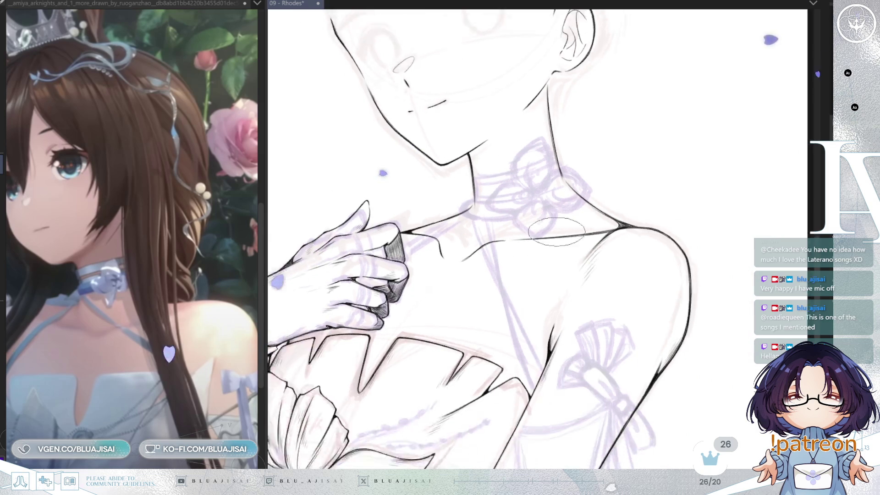
{"action": "key", "text": "m"}
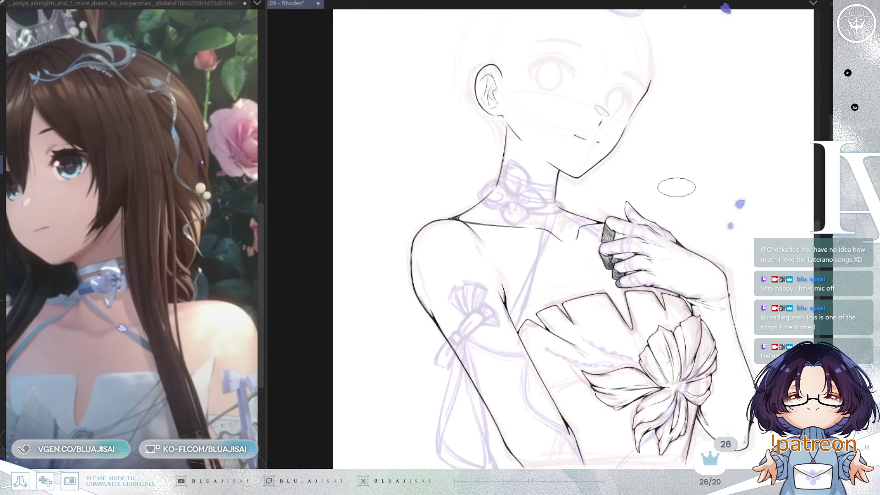
{"action": "key", "text": "m"}
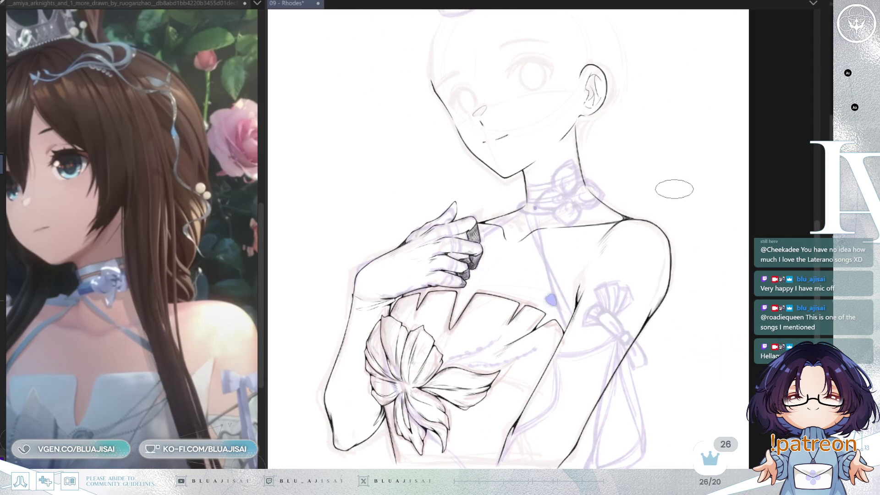
{"action": "scroll", "coordinate": [673, 189], "scroll_direction": "up", "scroll_amount": 1}
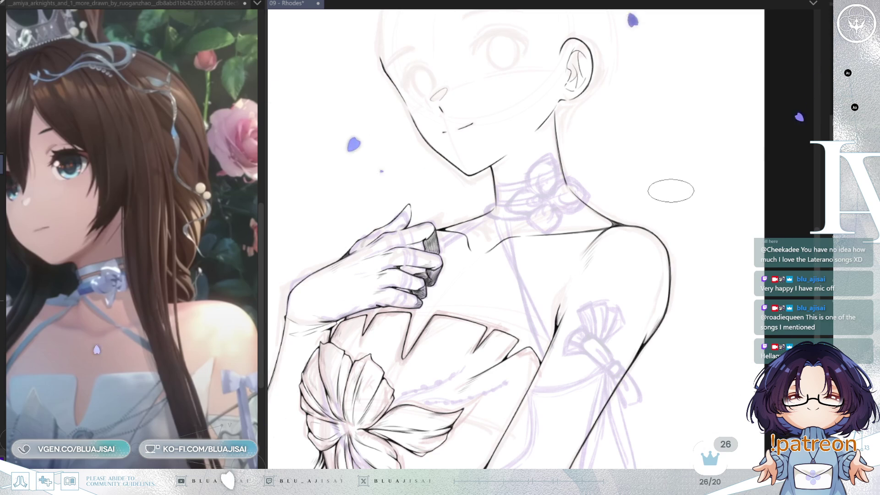
{"action": "scroll", "coordinate": [527, 201], "scroll_direction": "up", "scroll_amount": 1}
{"action": "scroll", "coordinate": [413, 202], "scroll_direction": "up", "scroll_amount": 1}
{"action": "scroll", "coordinate": [395, 233], "scroll_direction": "up", "scroll_amount": 1}
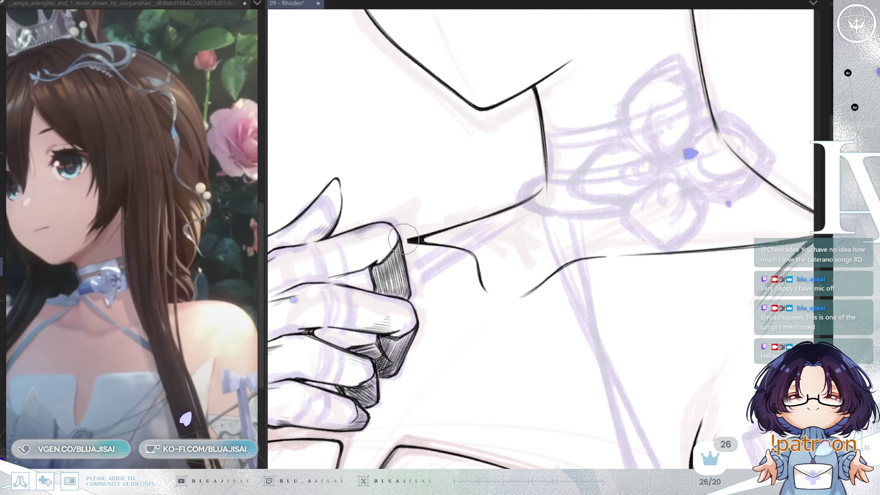
- Erase the line tip beside the finger and zoom out to review the upper body
{"action": "left_click_drag", "start_coordinate": [402, 235], "coordinate": [424, 250]}
{"action": "scroll", "coordinate": [741, 245], "scroll_direction": "down", "scroll_amount": 2}
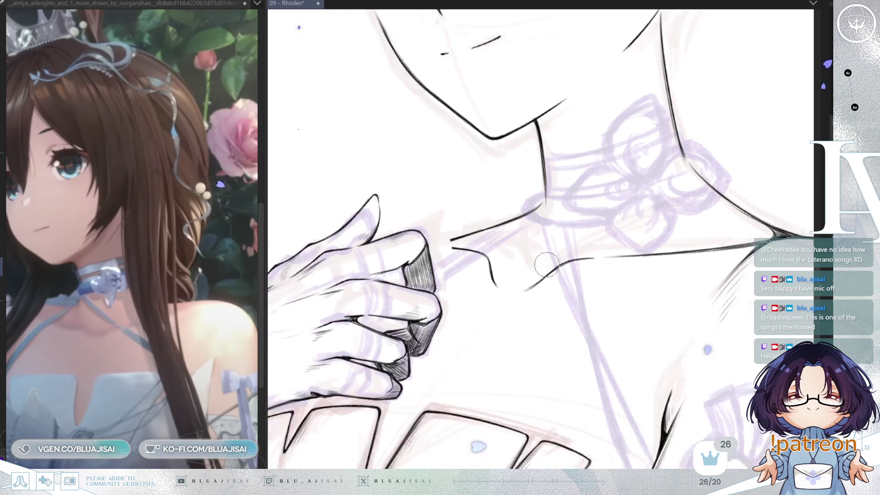
{"action": "scroll", "coordinate": [741, 245], "scroll_direction": "down", "scroll_amount": 2}
{"action": "scroll", "coordinate": [741, 245], "scroll_direction": "down", "scroll_amount": 2}
{"action": "scroll", "coordinate": [741, 245], "scroll_direction": "down", "scroll_amount": 1}
{"action": "scroll", "coordinate": [741, 244], "scroll_direction": "down", "scroll_amount": 2}
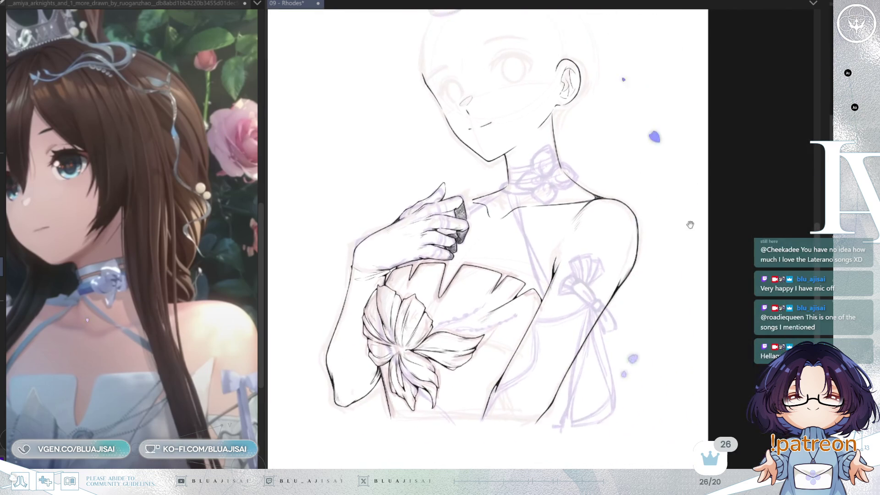
{"action": "scroll", "coordinate": [627, 286], "scroll_direction": "down", "scroll_amount": 1}
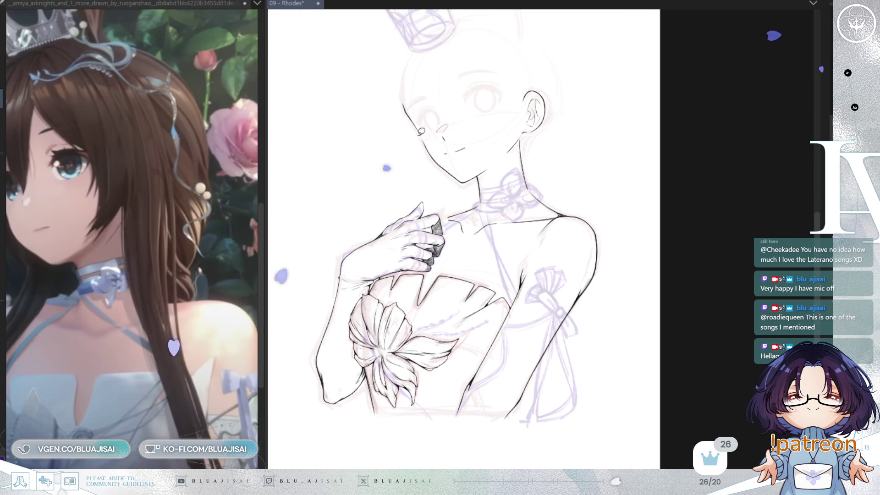
{"action": "scroll", "coordinate": [592, 235], "scroll_direction": "up", "scroll_amount": 1}
{"action": "scroll", "coordinate": [591, 235], "scroll_direction": "up", "scroll_amount": 1}
{"action": "scroll", "coordinate": [586, 216], "scroll_direction": "up", "scroll_amount": 1}
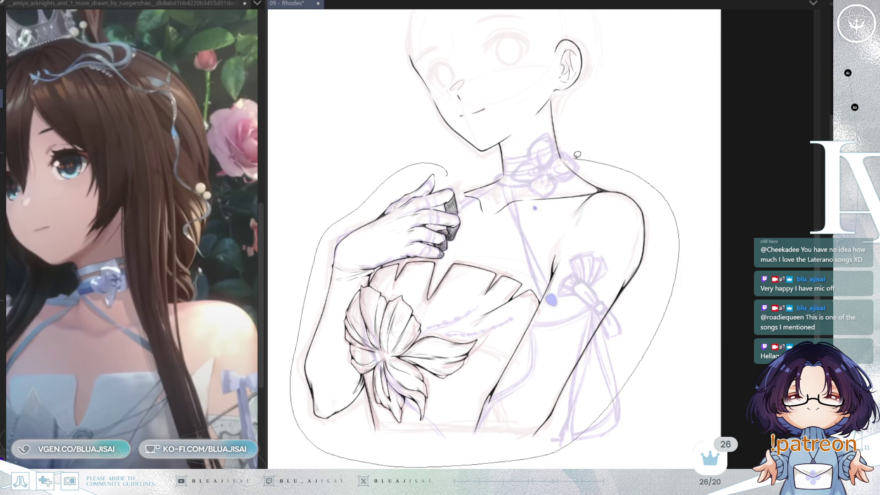
- Lasso-select the inked line art and nudge it slightly upward with Ctrl+T
{"action": "left_click_drag", "start_coordinate": [447, 173], "coordinate": [447, 175]}
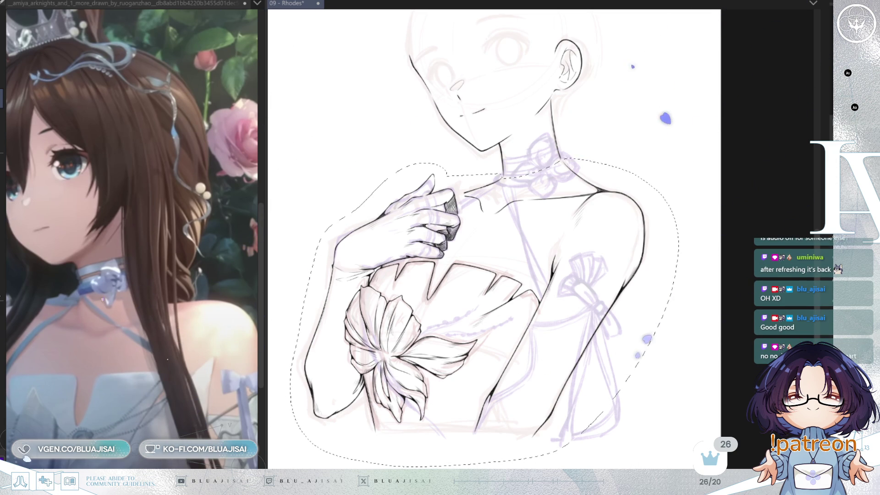
{"action": "scroll", "coordinate": [661, 282], "scroll_direction": "down", "scroll_amount": 3}
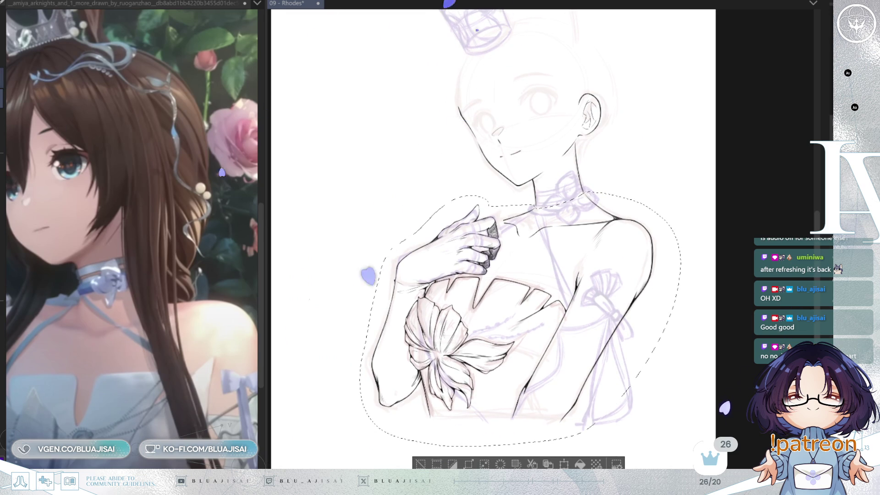
{"action": "key", "text": "ctrl+t"}
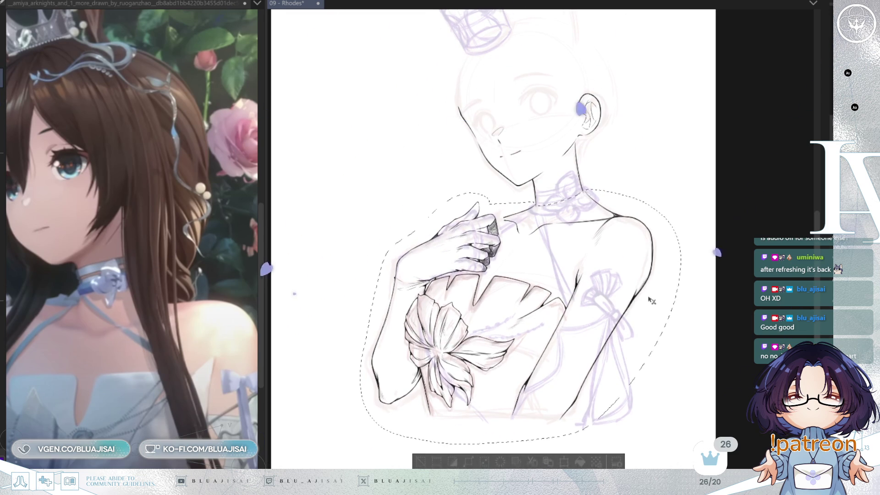
{"action": "left_click_drag", "start_coordinate": [651, 300], "coordinate": [651, 295]}
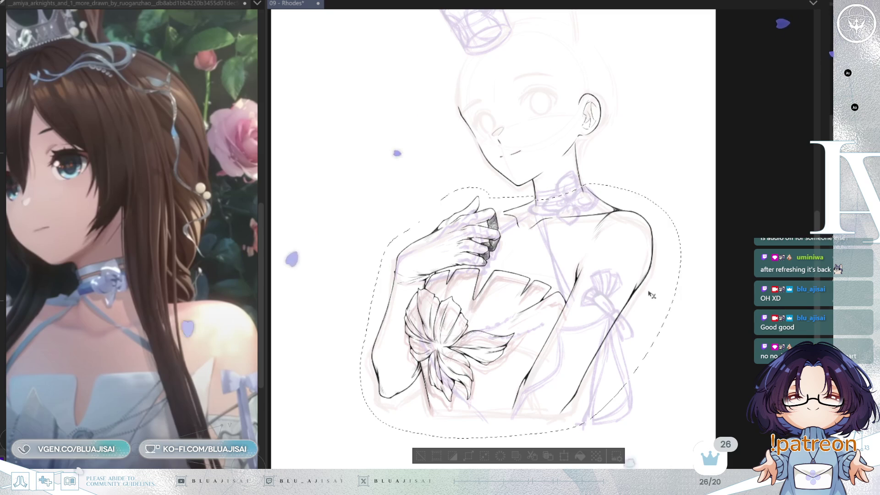
{"action": "key", "text": "Return"}
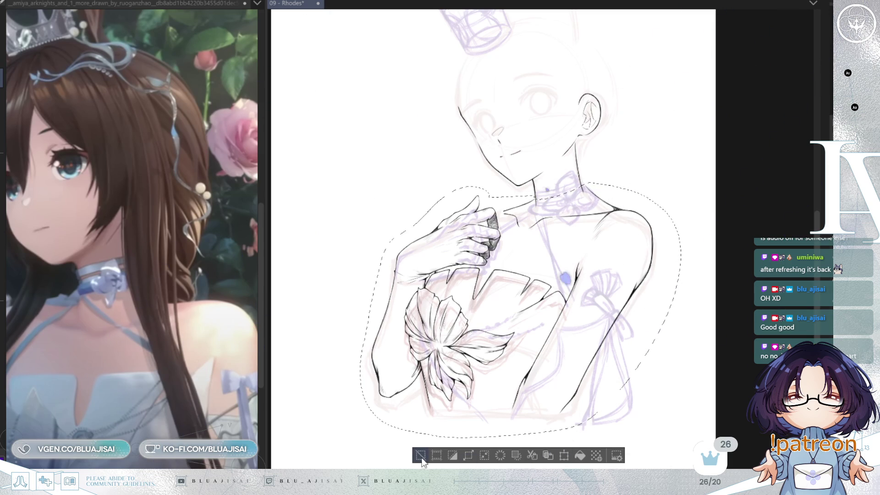
- Deselect the line art, zoom in on the neck, and switch to the elliptical-tip inking pen
{"action": "left_click", "coordinate": [421, 456]}
{"action": "scroll", "coordinate": [556, 231], "scroll_direction": "up", "scroll_amount": 2}
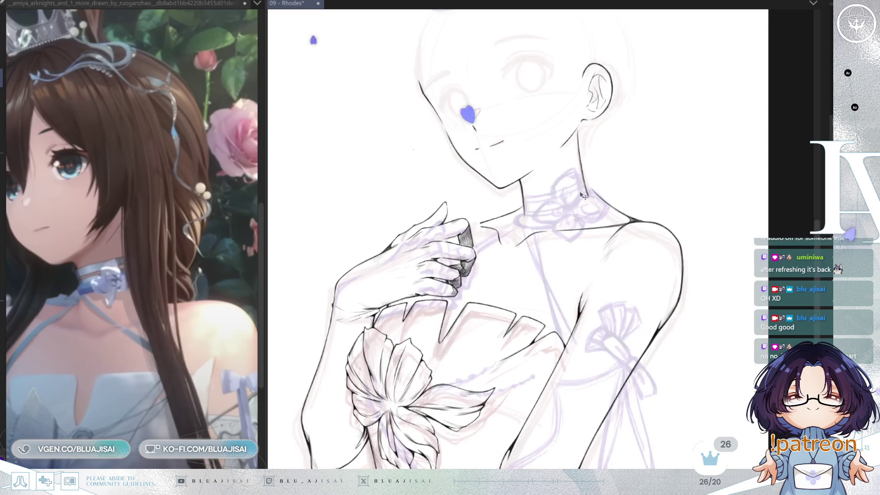
{"action": "scroll", "coordinate": [537, 201], "scroll_direction": "up", "scroll_amount": 3}
{"action": "scroll", "coordinate": [511, 212], "scroll_direction": "up", "scroll_amount": 2}
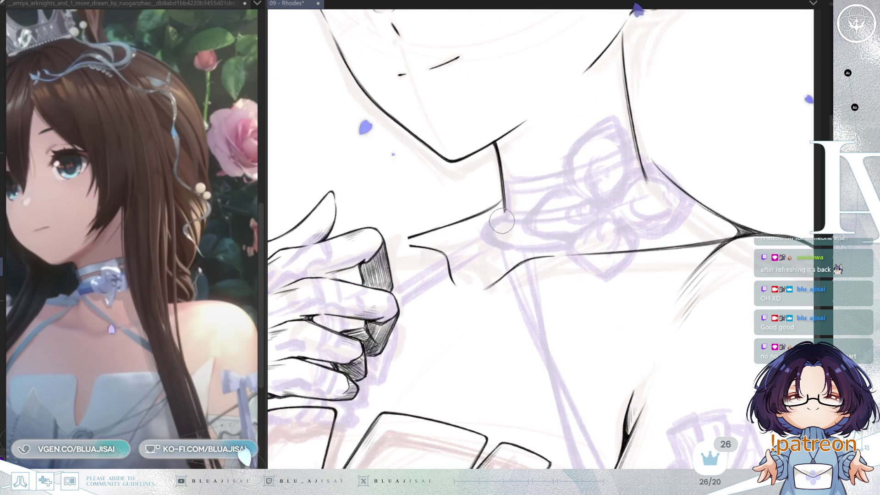
{"action": "key", "text": "e"}
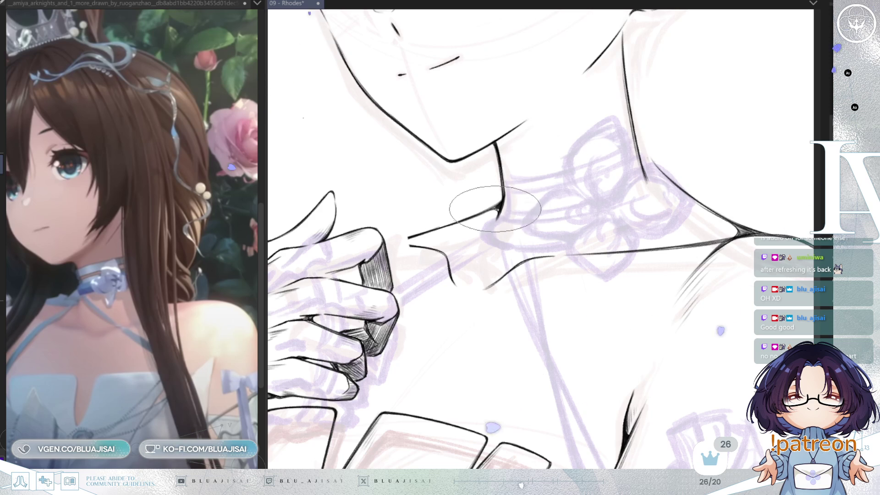
- Zoom back out and save the drawing with Ctrl+S
{"action": "scroll", "coordinate": [681, 139], "scroll_direction": "down", "scroll_amount": 1}
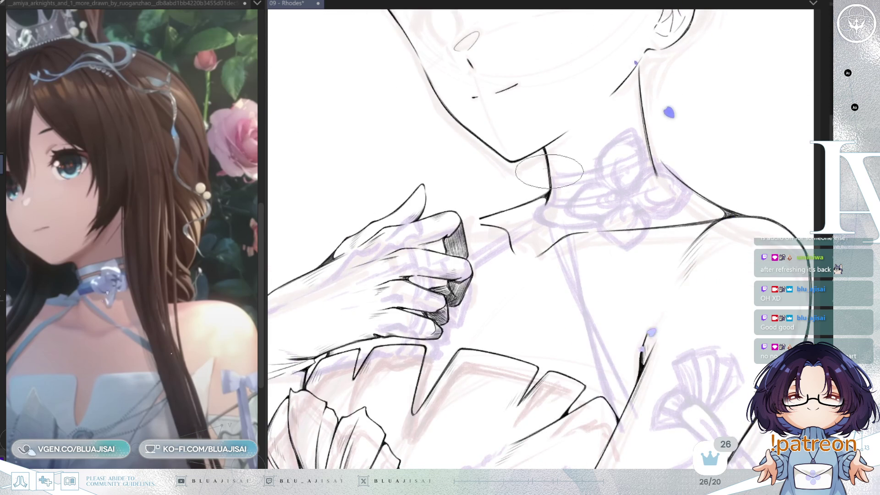
{"action": "scroll", "coordinate": [549, 195], "scroll_direction": "down", "scroll_amount": 1}
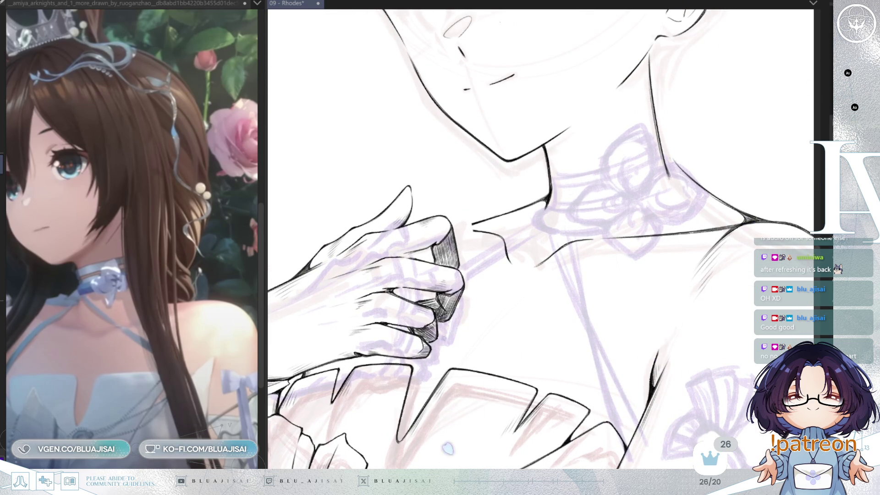
{"action": "scroll", "coordinate": [567, 163], "scroll_direction": "down", "scroll_amount": 1}
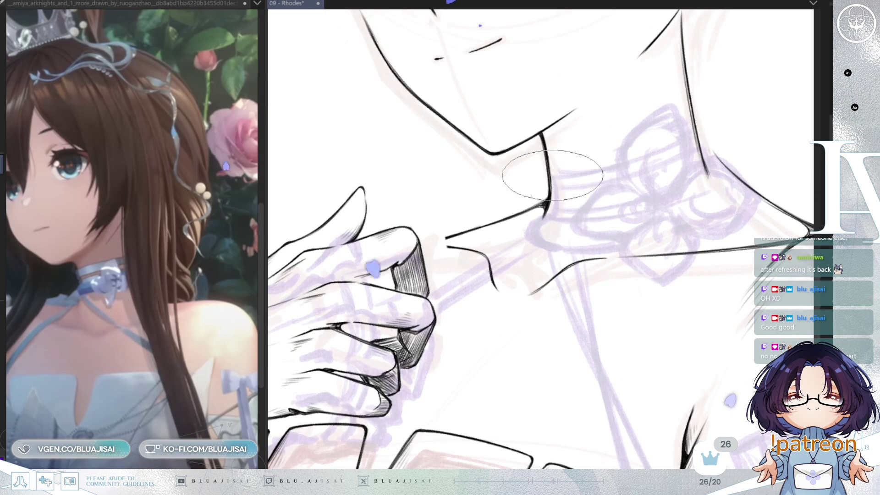
{"action": "scroll", "coordinate": [646, 188], "scroll_direction": "down", "scroll_amount": 1}
{"action": "scroll", "coordinate": [647, 188], "scroll_direction": "down", "scroll_amount": 2}
{"action": "scroll", "coordinate": [734, 174], "scroll_direction": "down", "scroll_amount": 1}
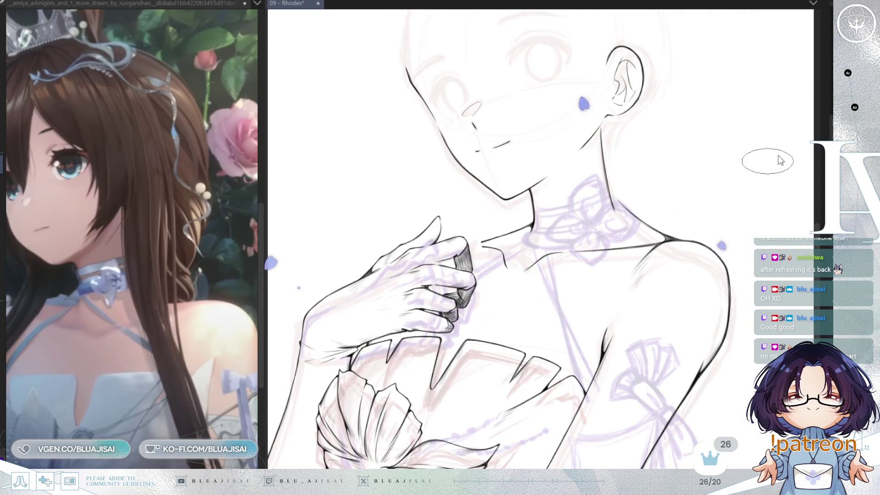
{"action": "key", "text": "ctrl+s"}
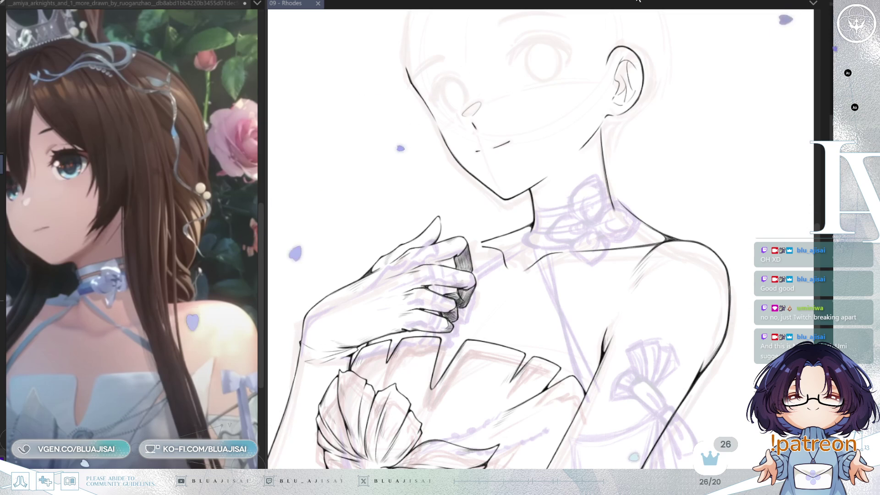
{"action": "scroll", "coordinate": [670, 145], "scroll_direction": "down", "scroll_amount": 1}
- Ink the neck line below the ear on a mirrored view, then rotate the view and save
{"action": "key", "text": "h"}
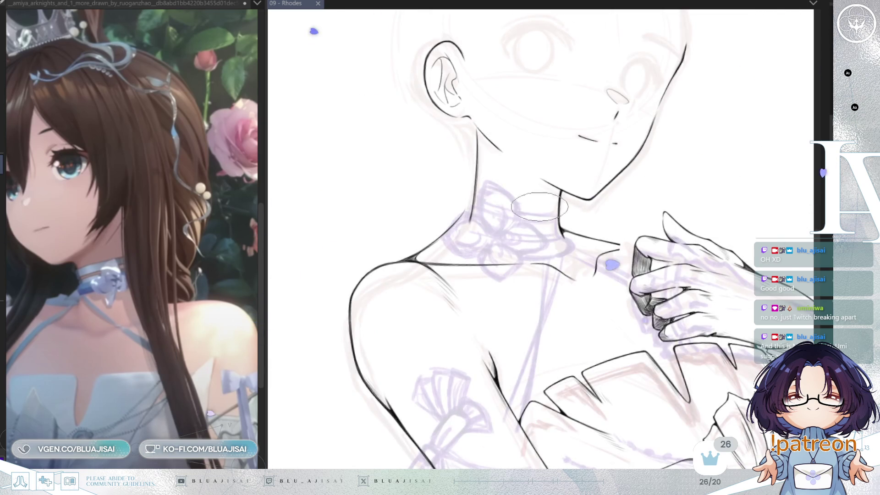
{"action": "scroll", "coordinate": [466, 205], "scroll_direction": "up", "scroll_amount": 2}
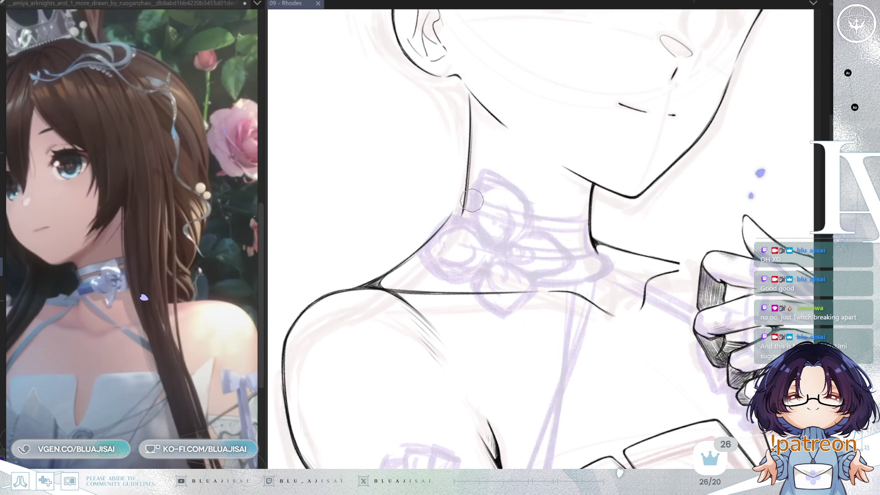
{"action": "left_click_drag", "start_coordinate": [469, 182], "coordinate": [426, 237]}
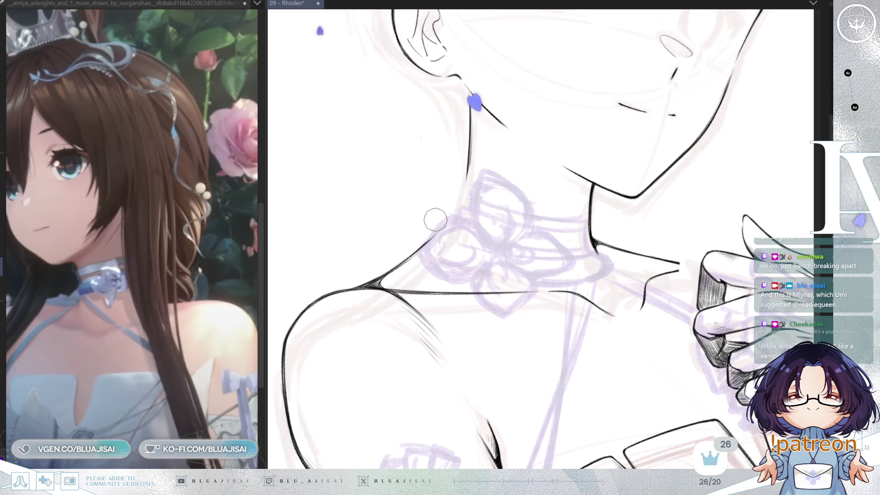
{"action": "key", "text": "h"}
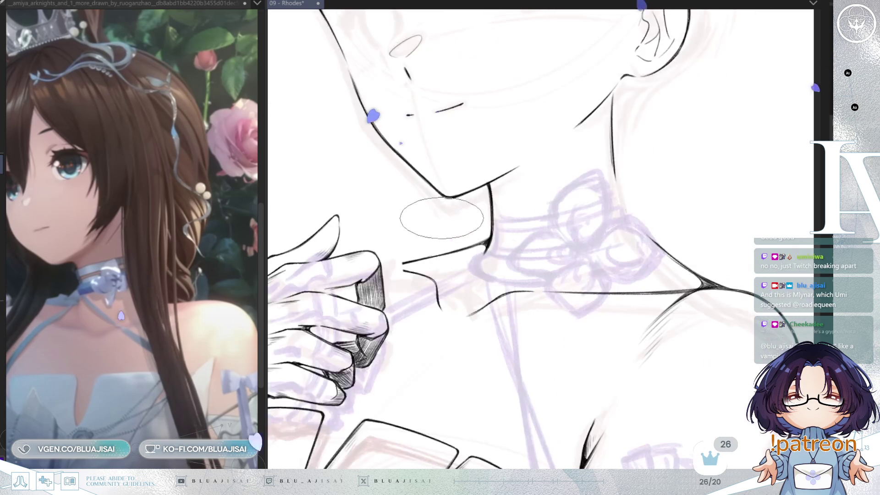
{"action": "left_click_drag", "start_coordinate": [441, 218], "coordinate": [567, 232]}
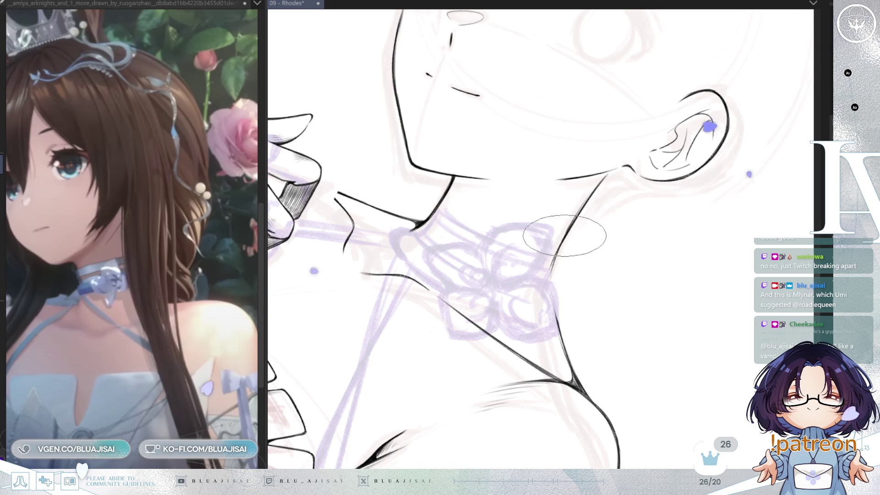
{"action": "left_click_drag", "start_coordinate": [557, 256], "coordinate": [550, 262]}
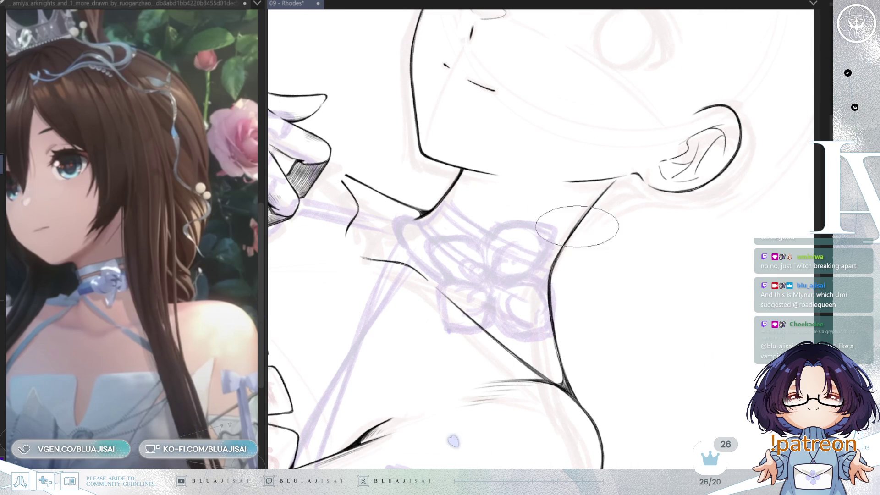
{"action": "scroll", "coordinate": [642, 192], "scroll_direction": "down", "scroll_amount": 3}
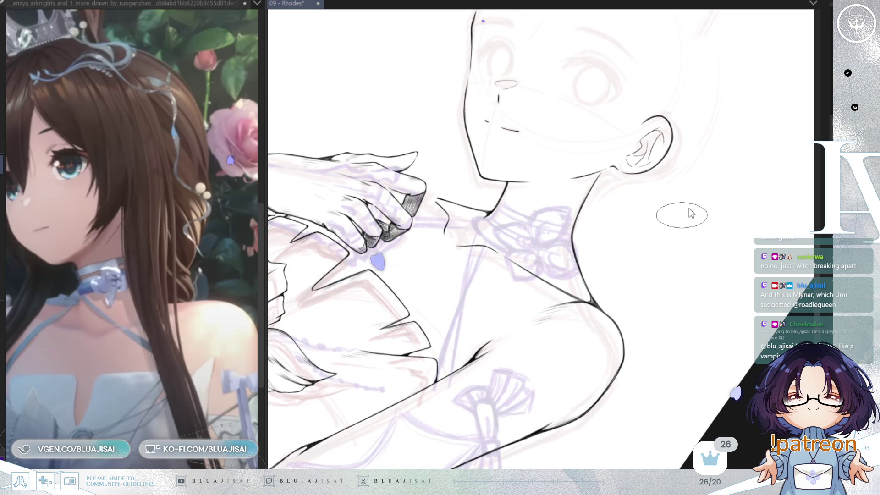
{"action": "key", "text": "ctrl+s"}
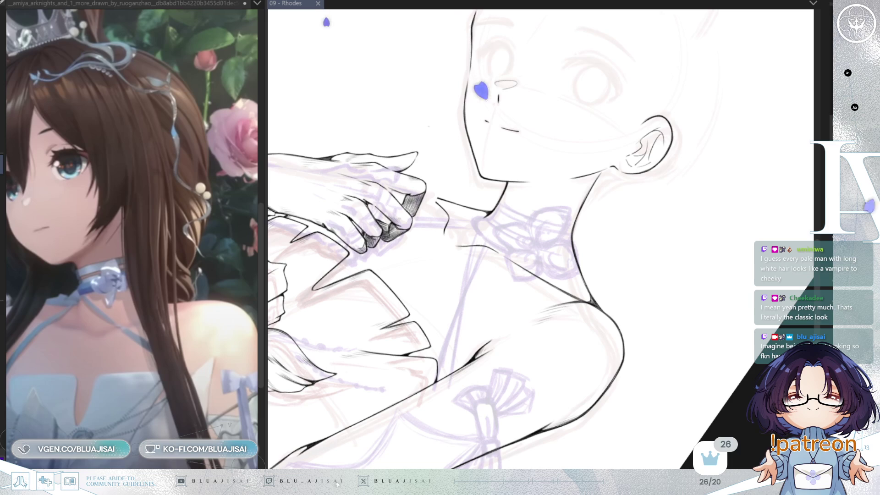
- Ink the neck line down from the jaw and a thin line from chin to neck
{"action": "scroll", "coordinate": [550, 228], "scroll_direction": "up", "scroll_amount": 3}
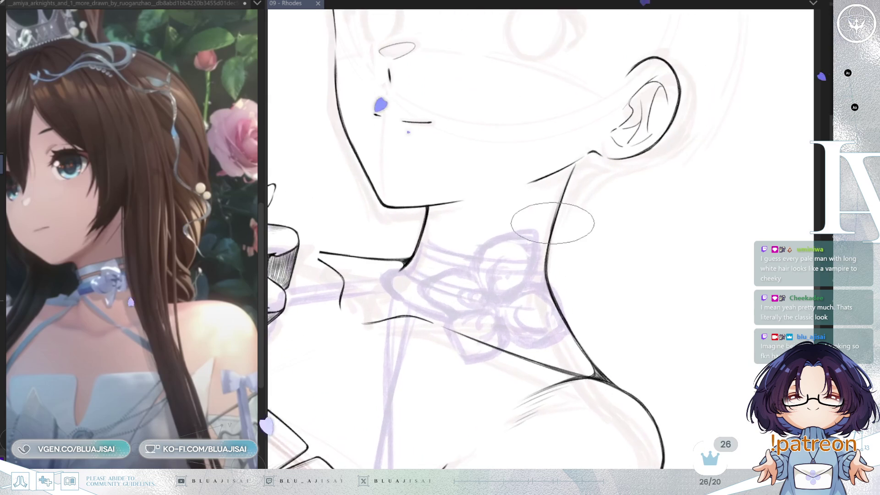
{"action": "left_click_drag", "start_coordinate": [573, 168], "coordinate": [547, 257]}
{"action": "scroll", "coordinate": [619, 181], "scroll_direction": "down", "scroll_amount": 2}
{"action": "scroll", "coordinate": [596, 193], "scroll_direction": "down", "scroll_amount": 1}
{"action": "scroll", "coordinate": [490, 222], "scroll_direction": "up", "scroll_amount": 1}
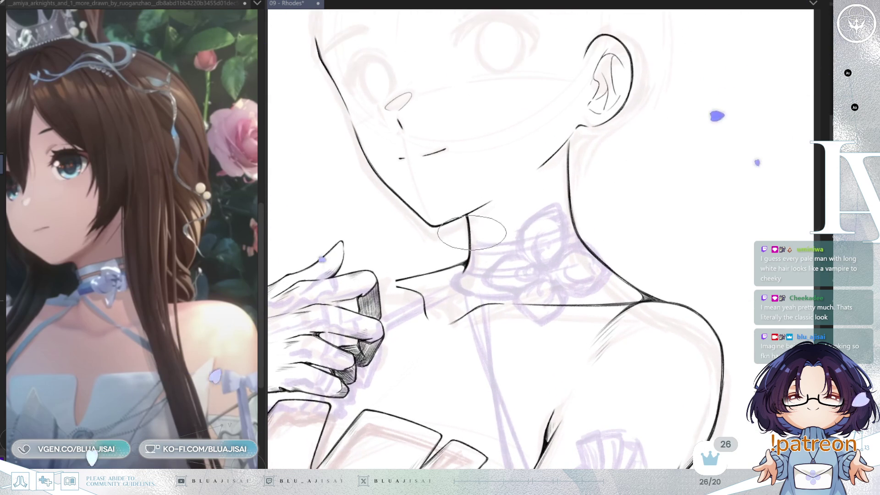
{"action": "left_click_drag", "start_coordinate": [482, 228], "coordinate": [544, 164]}
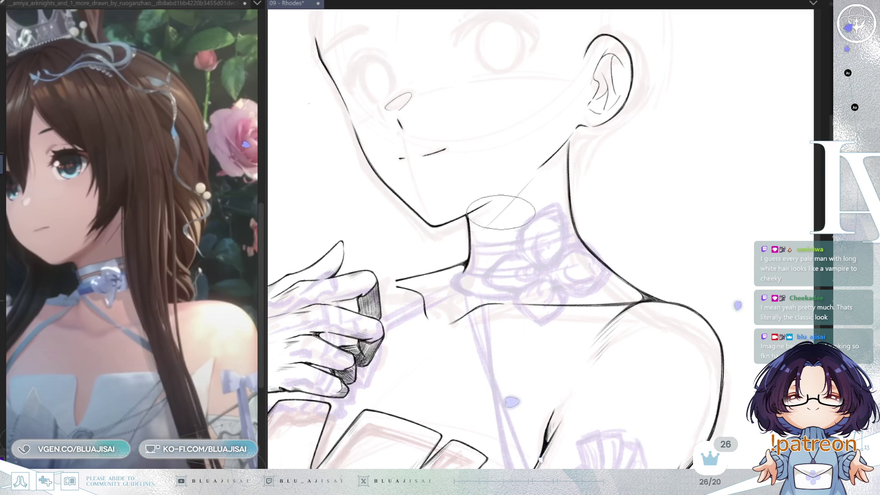
{"action": "scroll", "coordinate": [678, 130], "scroll_direction": "down", "scroll_amount": 2}
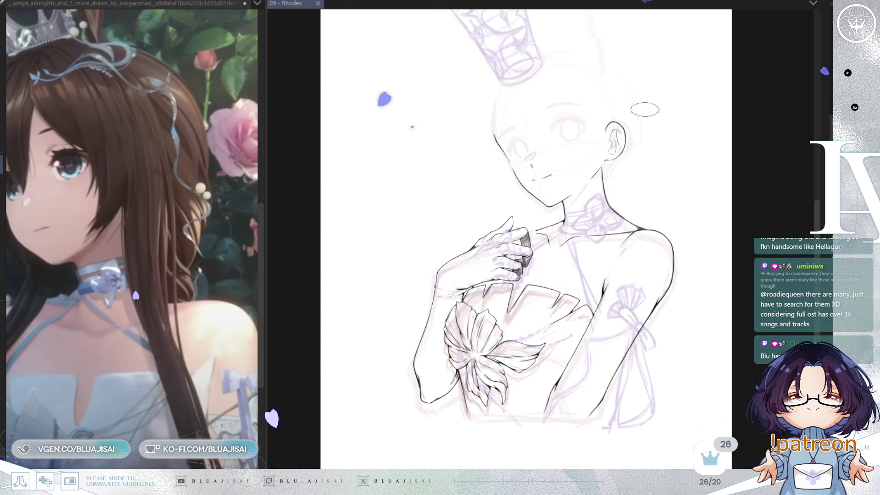
- Replace the small curved collarbone stroke with a new one, then lasso it and shift it slightly lower
{"action": "scroll", "coordinate": [559, 157], "scroll_direction": "up", "scroll_amount": 3}
{"action": "scroll", "coordinate": [559, 157], "scroll_direction": "up", "scroll_amount": 1}
{"action": "scroll", "coordinate": [488, 177], "scroll_direction": "up", "scroll_amount": 1}
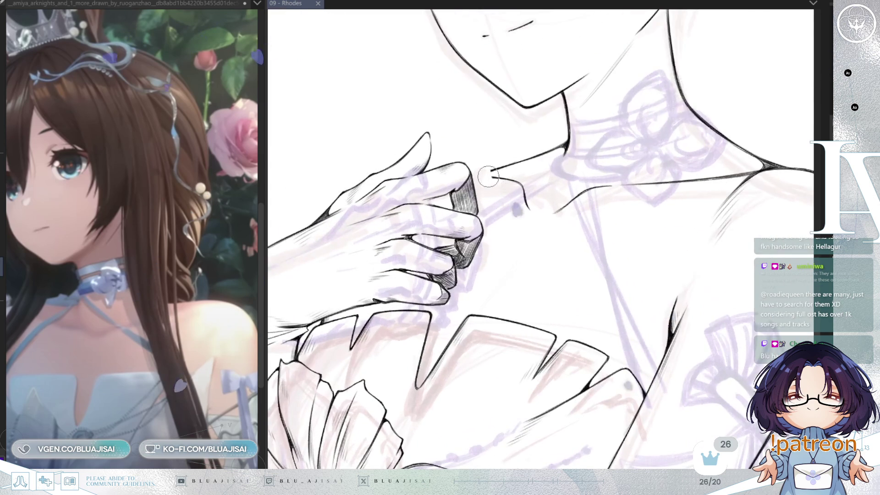
{"action": "key", "text": "ctrl+z"}
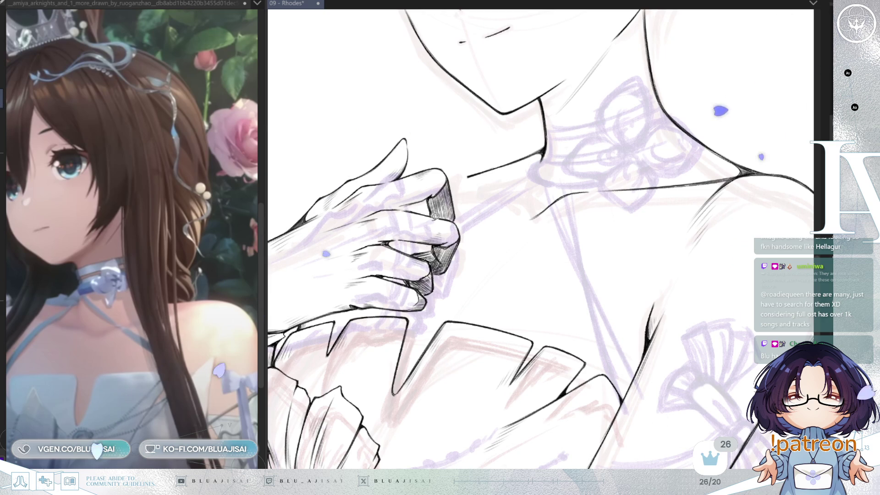
{"action": "left_click_drag", "start_coordinate": [599, 174], "coordinate": [512, 233]}
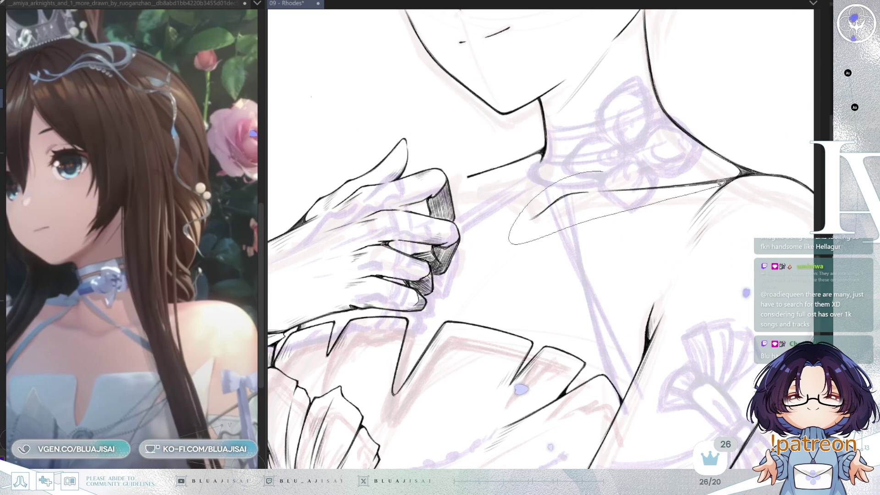
{"action": "left_click_drag", "start_coordinate": [732, 176], "coordinate": [729, 179]}
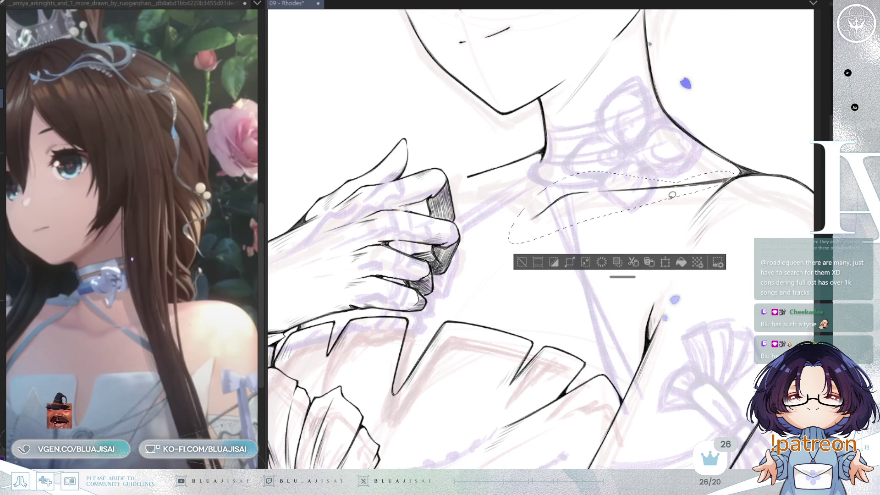
{"action": "mouse_move", "coordinate": [592, 210]}
{"action": "left_mouse_down"}
{"action": "mouse_move", "coordinate": [589, 225]}
{"action": "mouse_move", "coordinate": [597, 224]}
{"action": "left_mouse_up"}
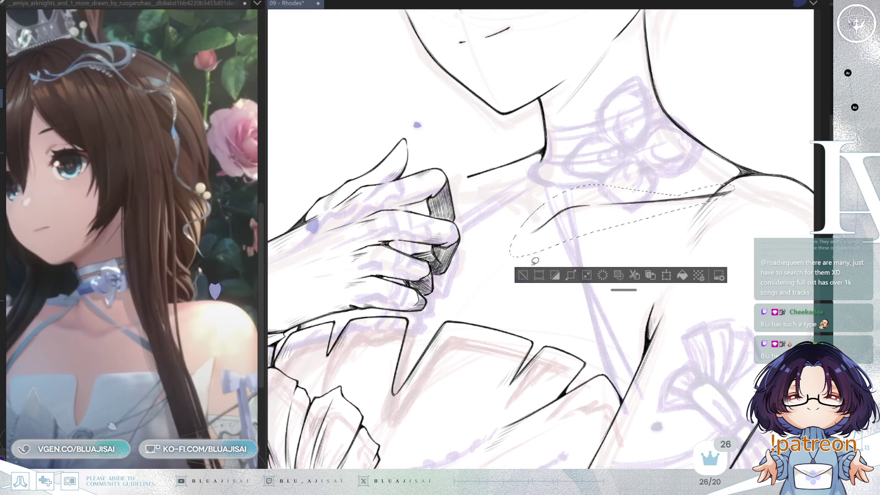
{"action": "left_click", "coordinate": [521, 276]}
- With a larger pen, redraw the collarbone line longer toward the shoulder, then mirror the view to check
{"action": "scroll", "coordinate": [729, 191], "scroll_direction": "up", "scroll_amount": 2}
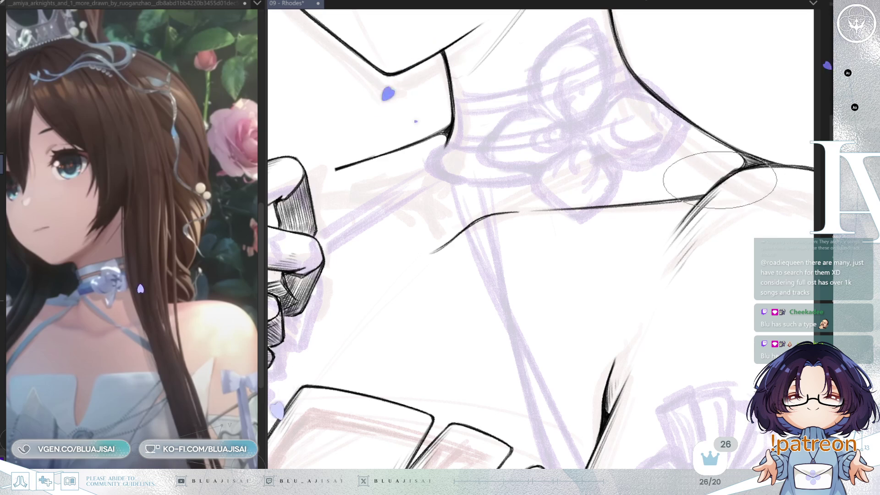
{"action": "scroll", "coordinate": [711, 206], "scroll_direction": "down", "scroll_amount": 3}
{"action": "scroll", "coordinate": [752, 201], "scroll_direction": "down", "scroll_amount": 1}
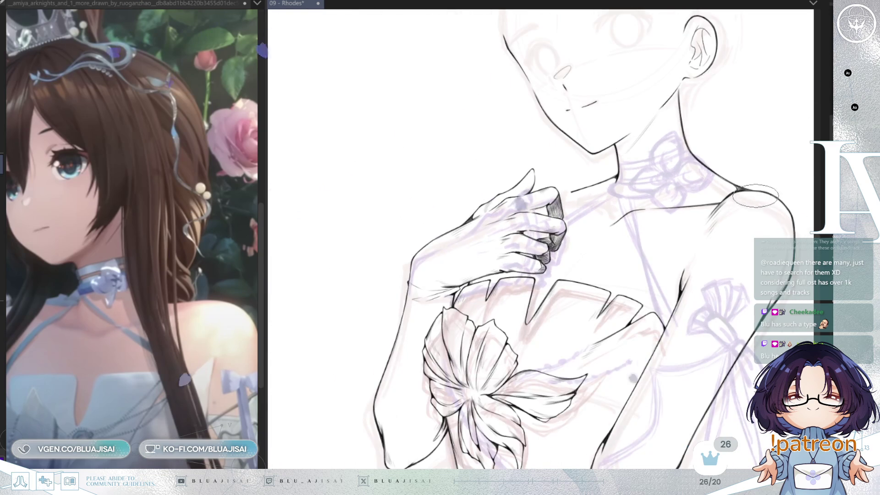
{"action": "scroll", "coordinate": [718, 210], "scroll_direction": "up", "scroll_amount": 2}
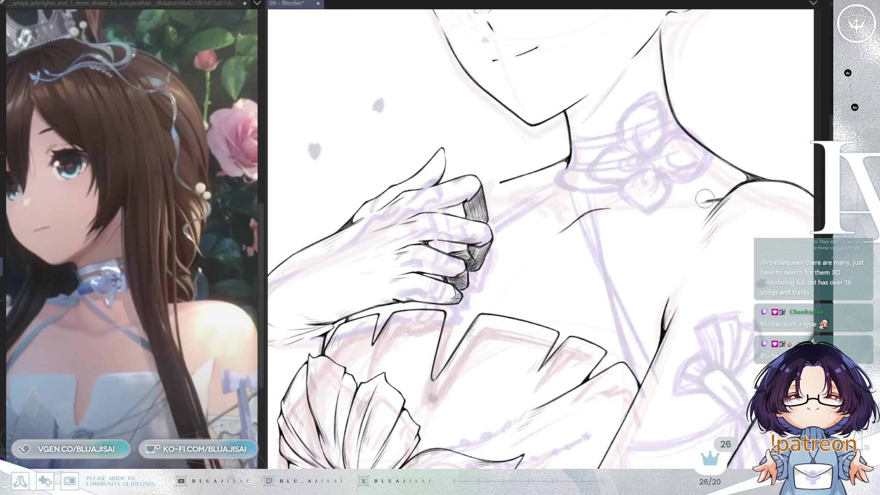
{"action": "scroll", "coordinate": [715, 192], "scroll_direction": "up", "scroll_amount": 2}
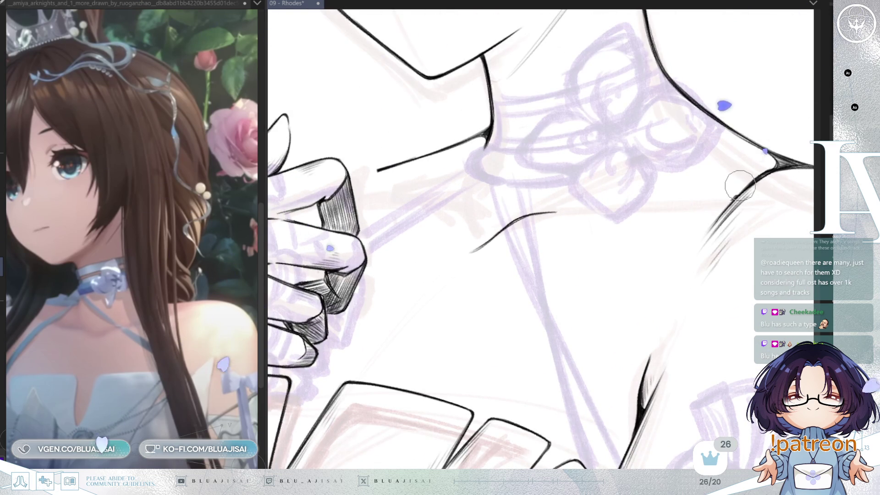
{"action": "key", "text": "e"}
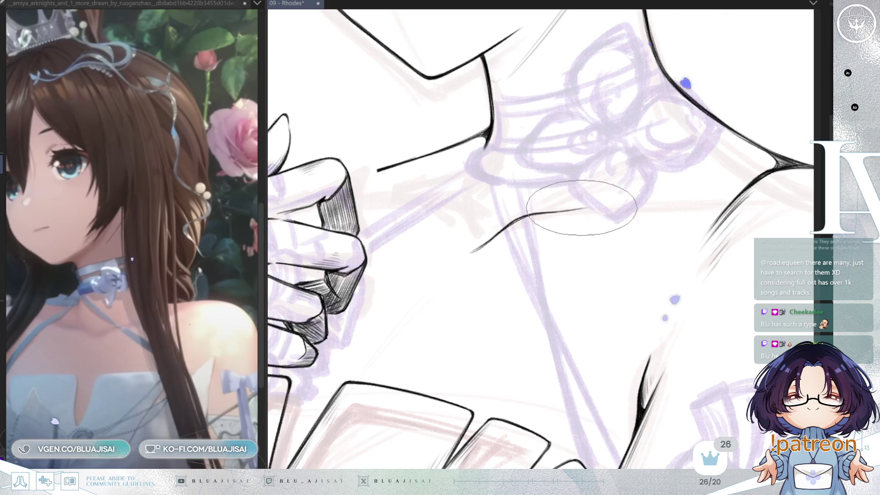
{"action": "left_click_drag", "start_coordinate": [557, 211], "coordinate": [733, 186]}
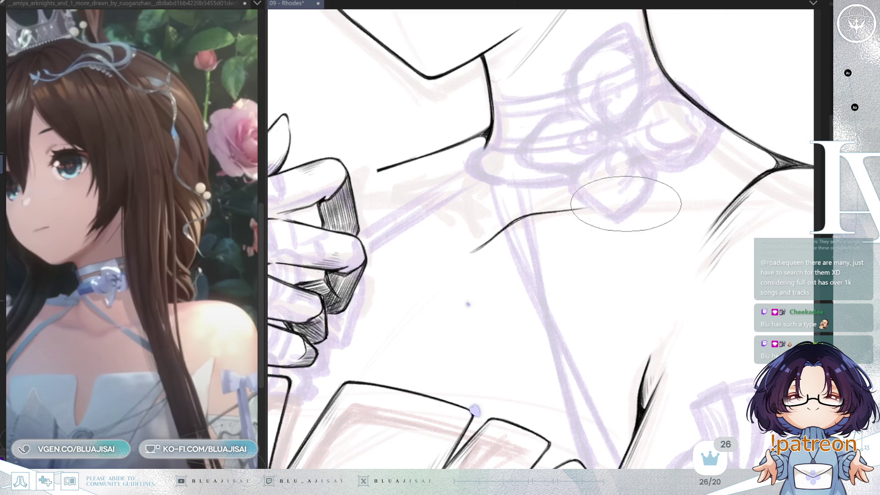
{"action": "left_click_drag", "start_coordinate": [625, 197], "coordinate": [763, 176]}
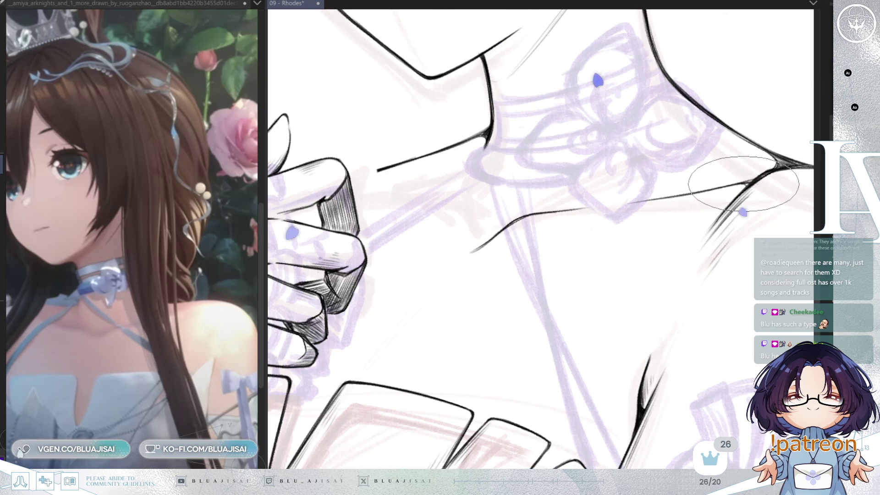
{"action": "scroll", "coordinate": [762, 175], "scroll_direction": "down", "scroll_amount": 3}
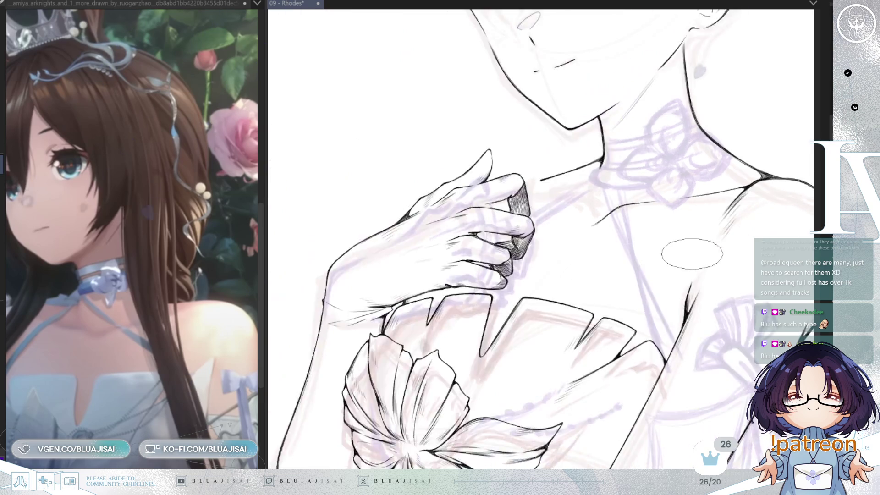
{"action": "scroll", "coordinate": [762, 176], "scroll_direction": "down", "scroll_amount": 2}
{"action": "key", "text": "h"}
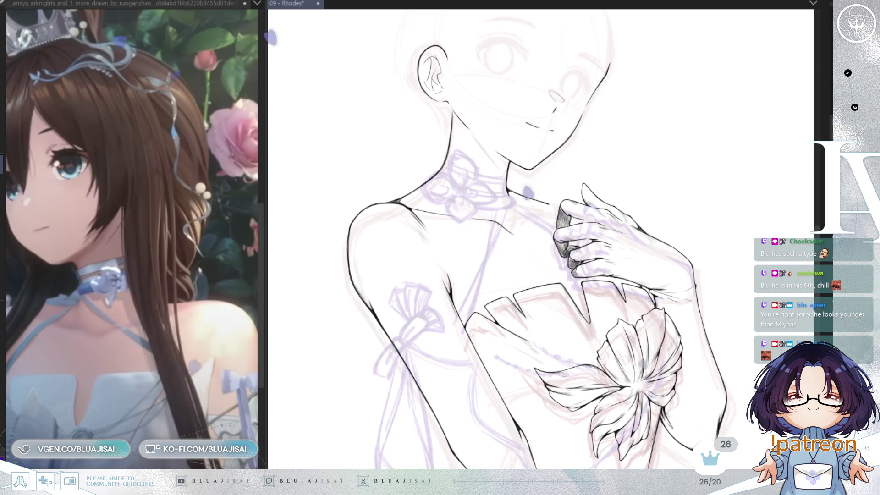
- Pan and zoom in on the head, then draw a lasso selection around the nose
{"action": "left_click_drag", "start_coordinate": [663, 129], "coordinate": [655, 101]}
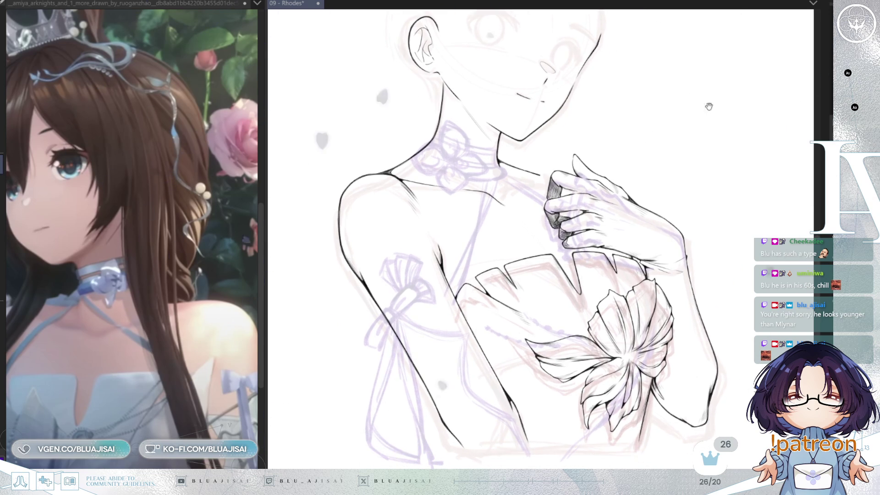
{"action": "left_click_drag", "start_coordinate": [709, 106], "coordinate": [703, 112]}
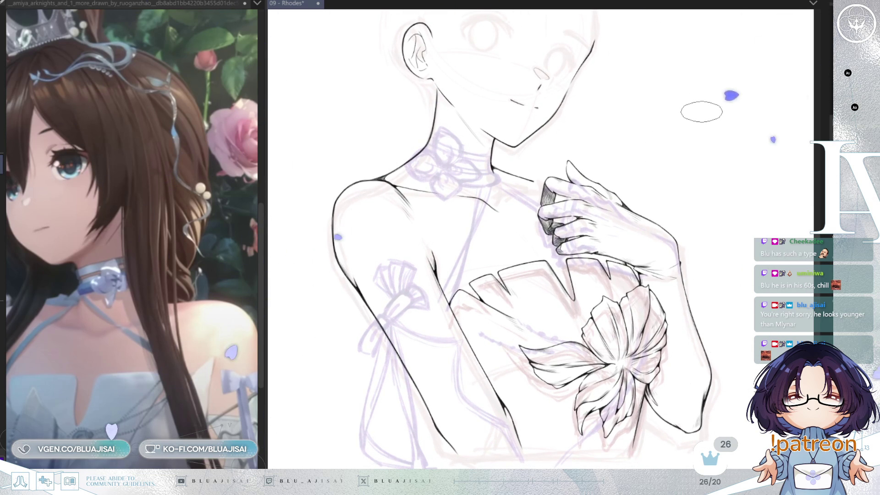
{"action": "left_click_drag", "start_coordinate": [563, 180], "coordinate": [553, 254]}
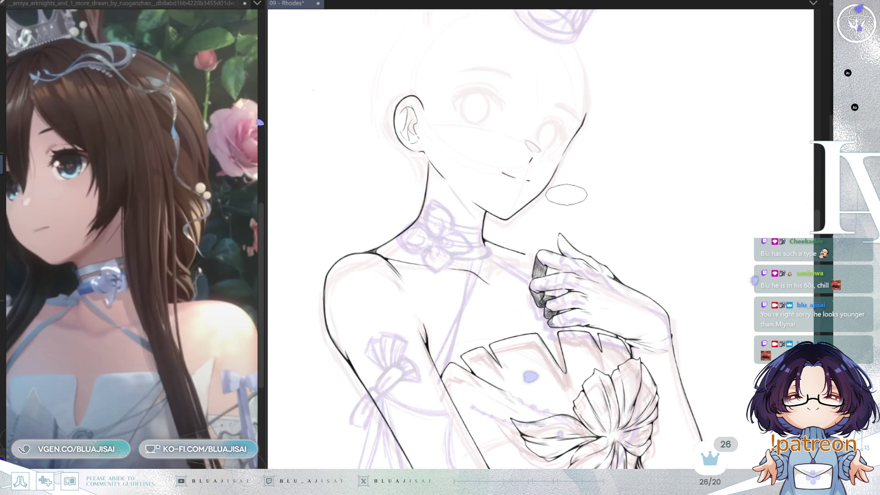
{"action": "scroll", "coordinate": [567, 195], "scroll_direction": "up", "scroll_amount": 2}
{"action": "scroll", "coordinate": [539, 221], "scroll_direction": "up", "scroll_amount": 2}
{"action": "scroll", "coordinate": [543, 202], "scroll_direction": "up", "scroll_amount": 2}
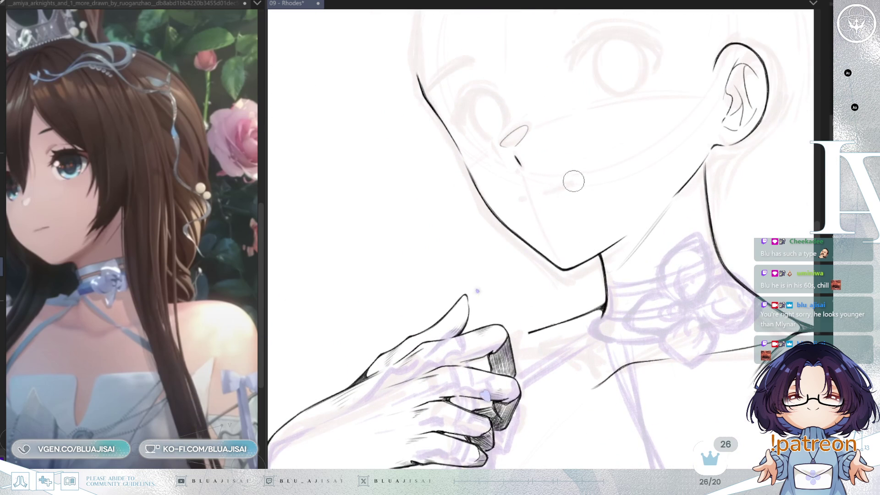
{"action": "scroll", "coordinate": [626, 163], "scroll_direction": "up", "scroll_amount": 2}
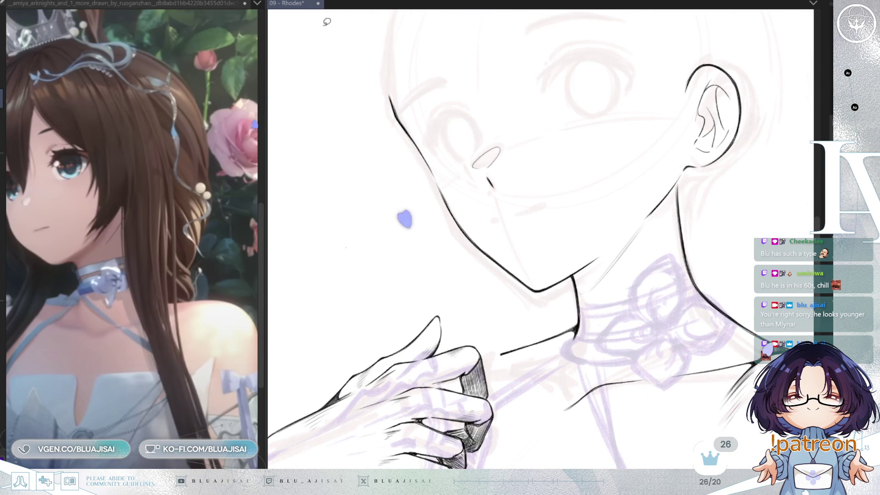
{"action": "scroll", "coordinate": [326, 21], "scroll_direction": "up", "scroll_amount": 2}
{"action": "left_click_drag", "start_coordinate": [516, 143], "coordinate": [506, 209]}
- Transform the selected nose into its new position, confirm, deselect, and mirror the view to check
{"action": "key", "text": "ctrl+t"}
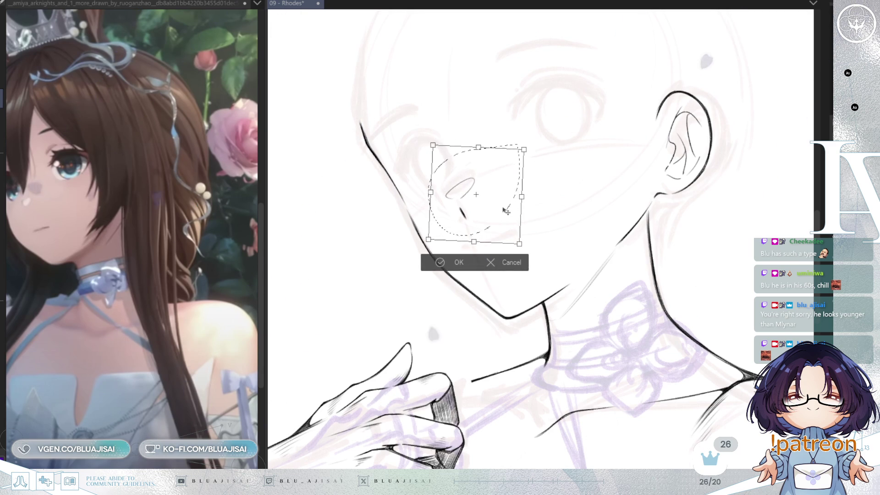
{"action": "left_click", "coordinate": [458, 261]}
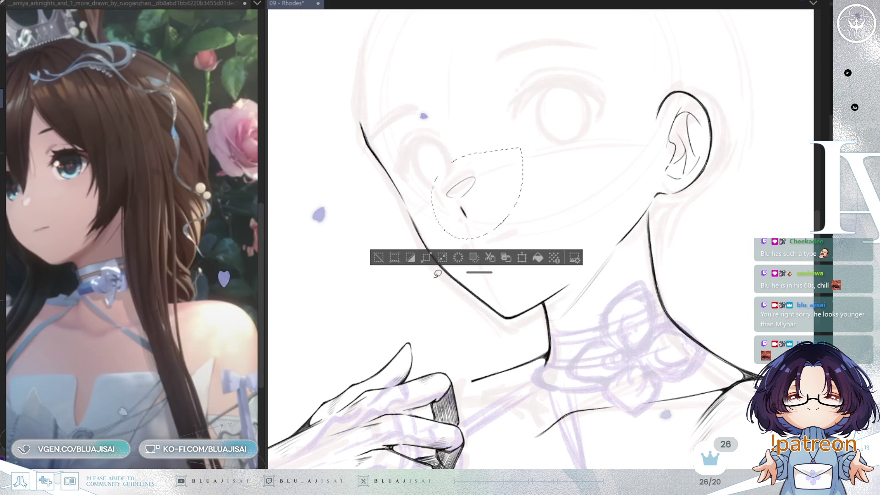
{"action": "left_click", "coordinate": [379, 258]}
{"action": "scroll", "coordinate": [682, 187], "scroll_direction": "down", "scroll_amount": 2}
{"action": "key", "text": "h"}
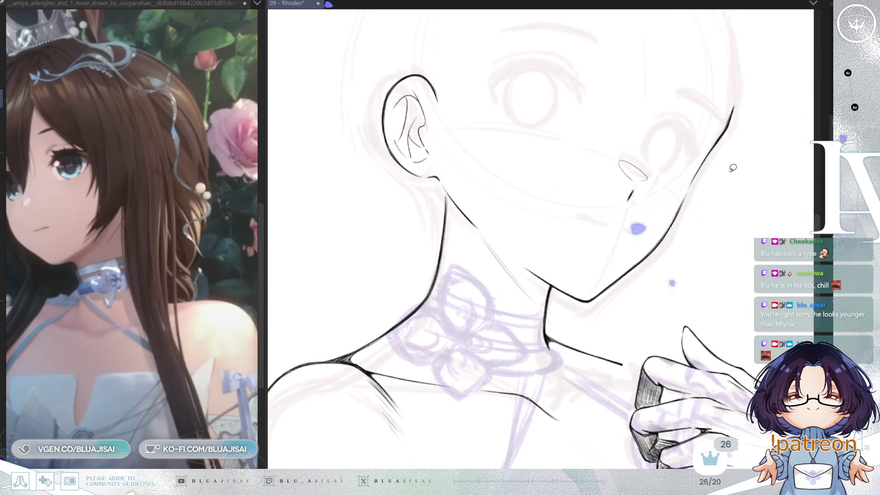
{"action": "key", "text": "h"}
{"action": "scroll", "coordinate": [632, 164], "scroll_direction": "down", "scroll_amount": 5}
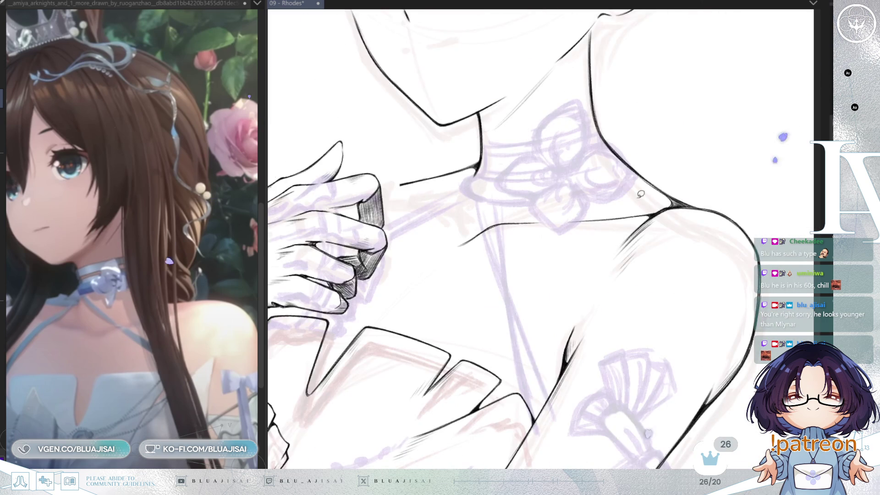
- Ink a collar line across the neck just below the chin, reaching the neck contour
{"action": "left_click_drag", "start_coordinate": [640, 194], "coordinate": [597, 301]}
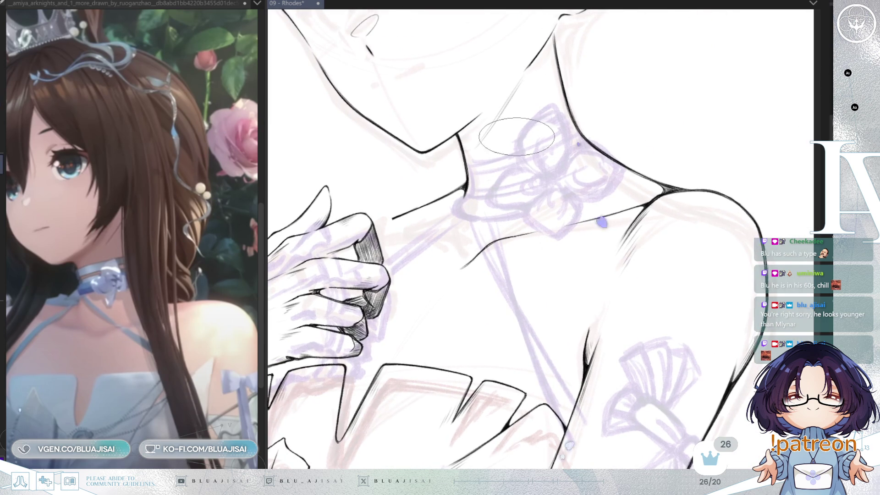
{"action": "scroll", "coordinate": [543, 155], "scroll_direction": "up", "scroll_amount": 4}
{"action": "scroll", "coordinate": [475, 190], "scroll_direction": "down", "scroll_amount": 2}
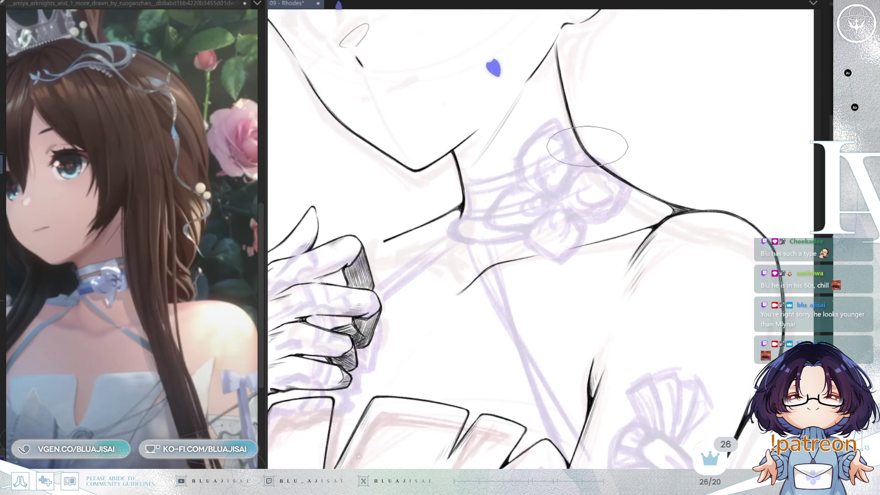
{"action": "scroll", "coordinate": [488, 65], "scroll_direction": "down", "scroll_amount": 1}
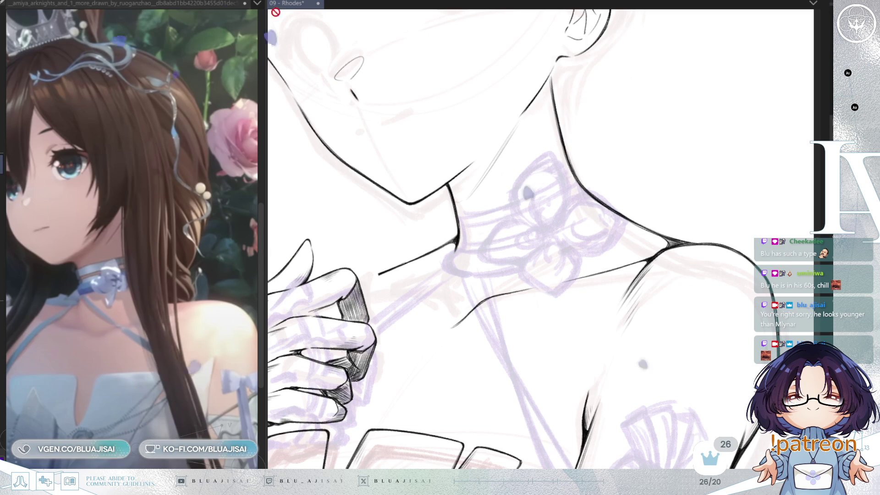
{"action": "left_click_drag", "start_coordinate": [731, 196], "coordinate": [743, 230]}
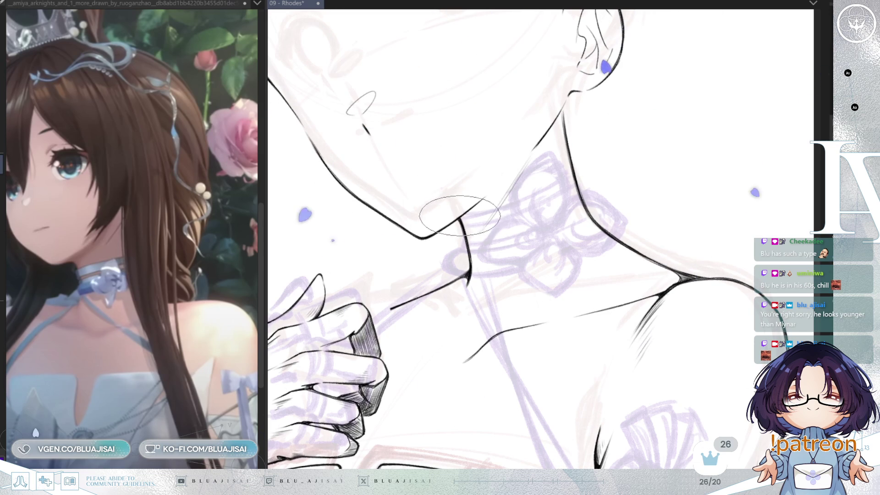
{"action": "left_click_drag", "start_coordinate": [466, 214], "coordinate": [560, 180]}
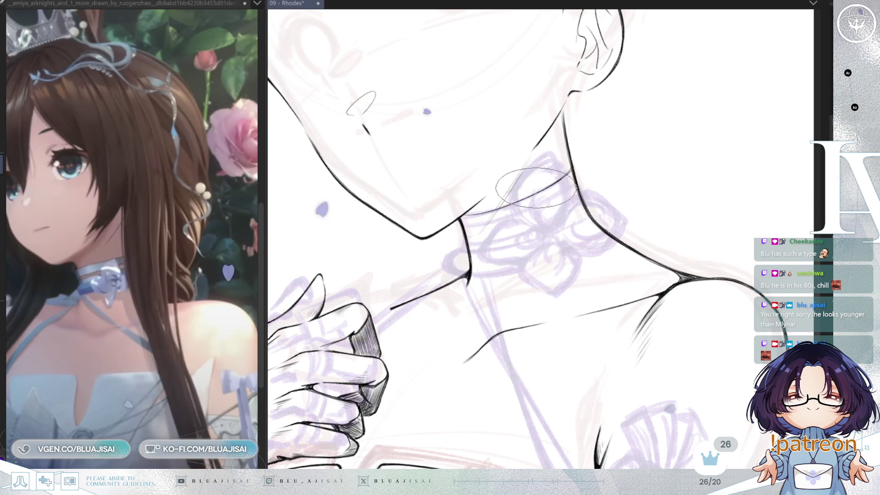
{"action": "left_click_drag", "start_coordinate": [571, 173], "coordinate": [479, 215]}
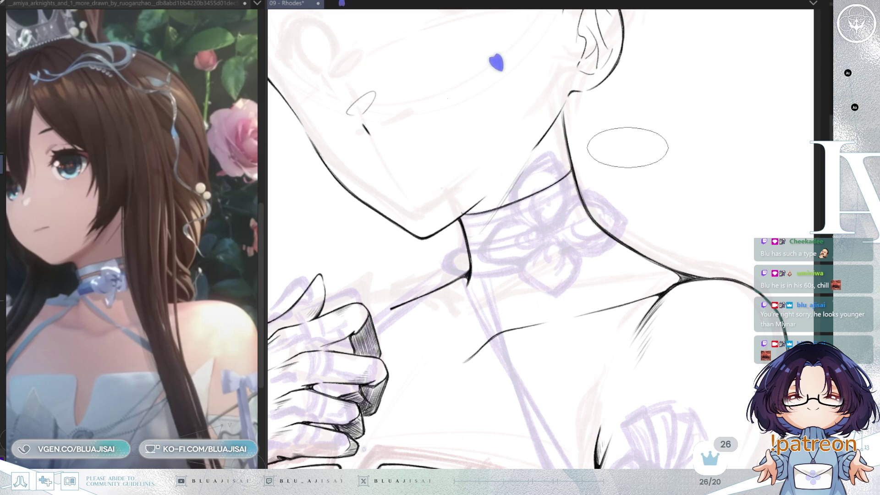
- Copy the collar line under the jaw, widen it slightly, and place the copy just below
{"action": "key", "text": "h"}
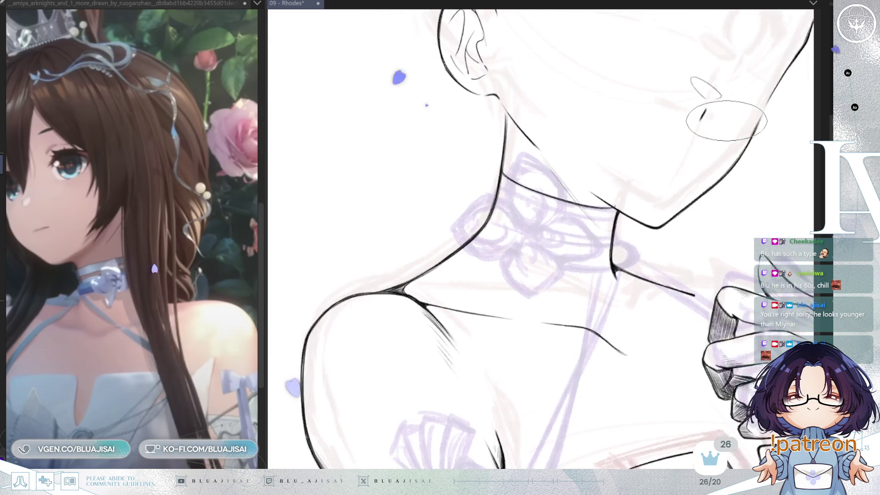
{"action": "key", "text": "6"}
{"action": "left_click_drag", "start_coordinate": [725, 120], "coordinate": [617, 215]}
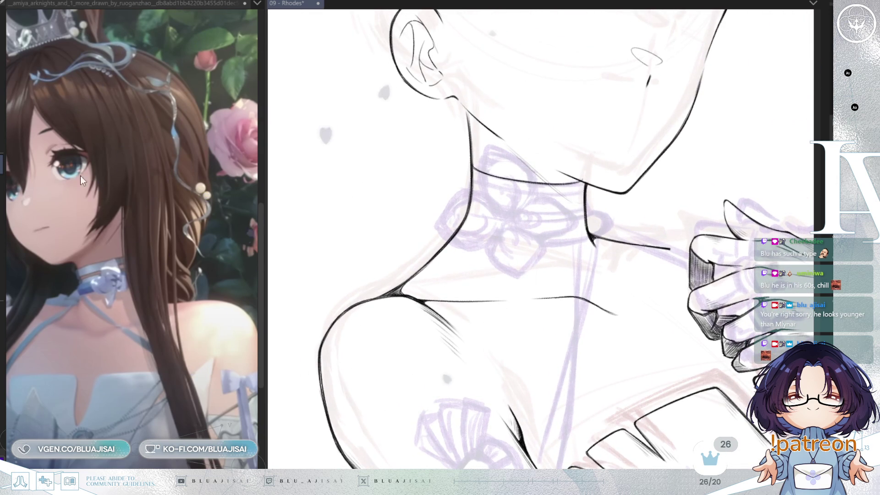
{"action": "left_click_drag", "start_coordinate": [521, 135], "coordinate": [447, 185]}
{"action": "key", "text": "ctrl+t"}
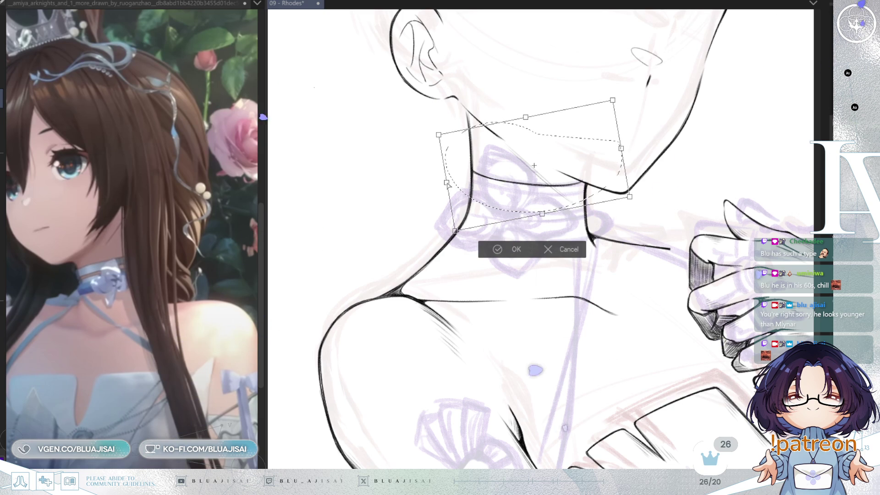
{"action": "left_click_drag", "start_coordinate": [621, 148], "coordinate": [625, 148]}
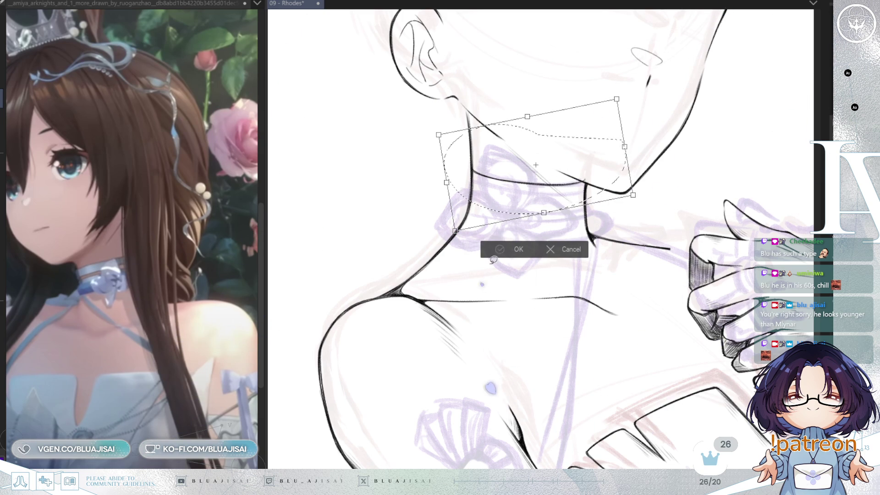
{"action": "key", "text": "Return"}
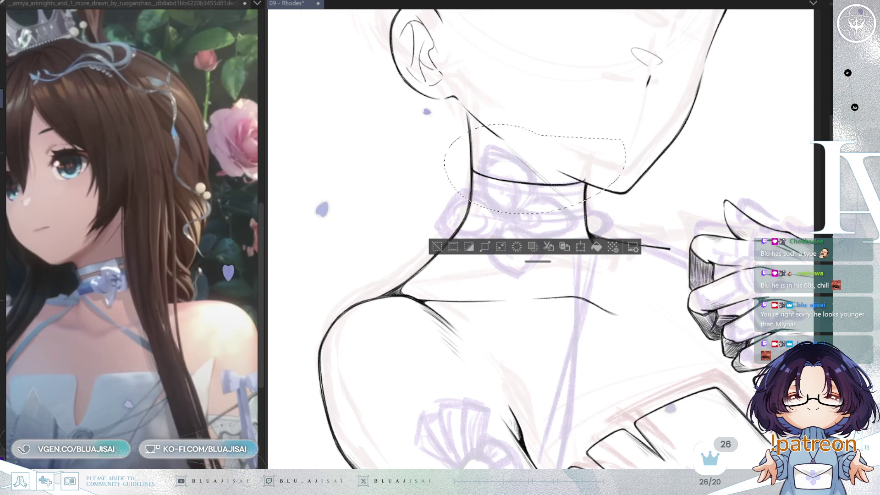
{"action": "left_click_drag", "start_coordinate": [591, 175], "coordinate": [596, 189]}
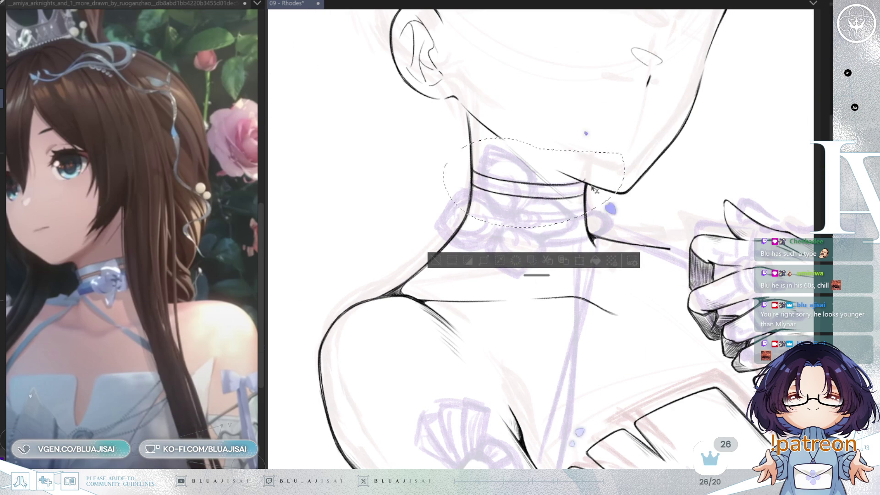
{"action": "left_click", "coordinate": [436, 262]}
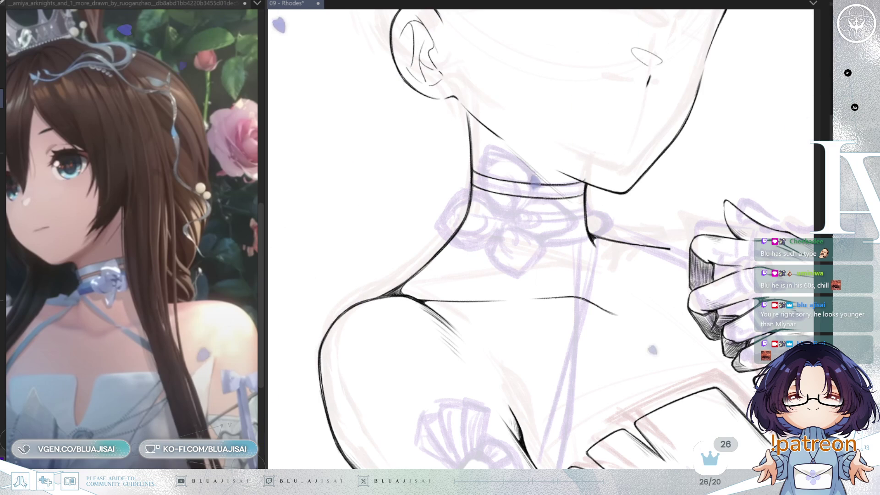
- Duplicate both collar lines below, rotate and squeeze the copy to fit the neck
{"action": "left_click_drag", "start_coordinate": [456, 198], "coordinate": [598, 152]}
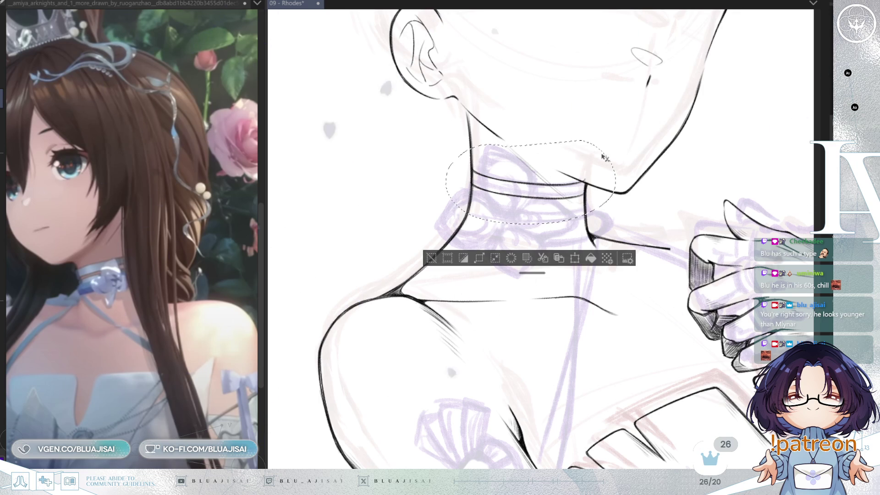
{"action": "left_click_drag", "start_coordinate": [586, 200], "coordinate": [587, 223]}
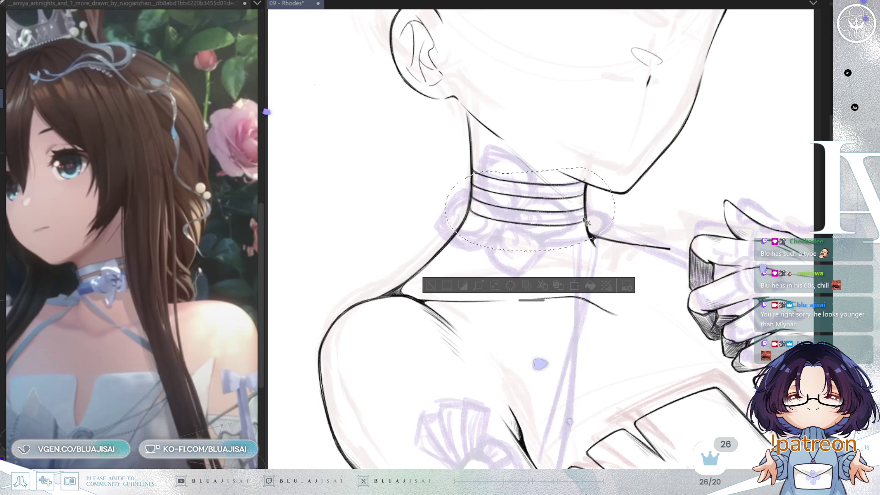
{"action": "left_click_drag", "start_coordinate": [587, 223], "coordinate": [585, 221]}
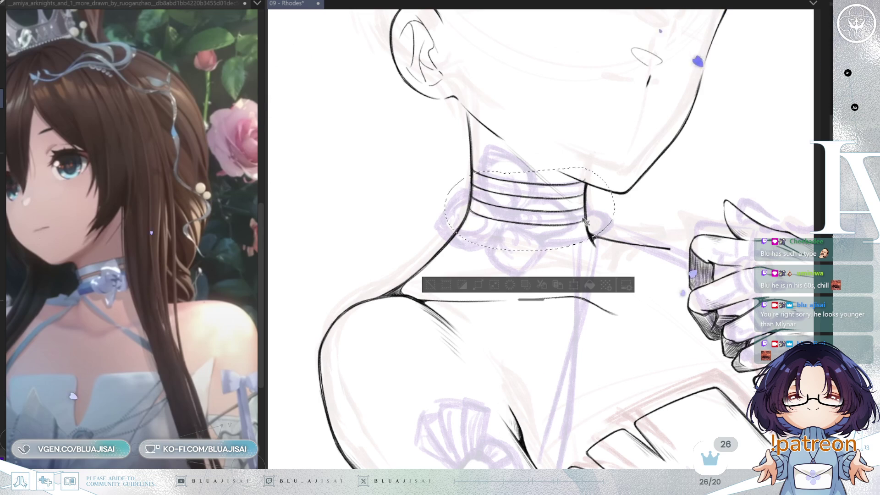
{"action": "left_click", "coordinate": [558, 285]}
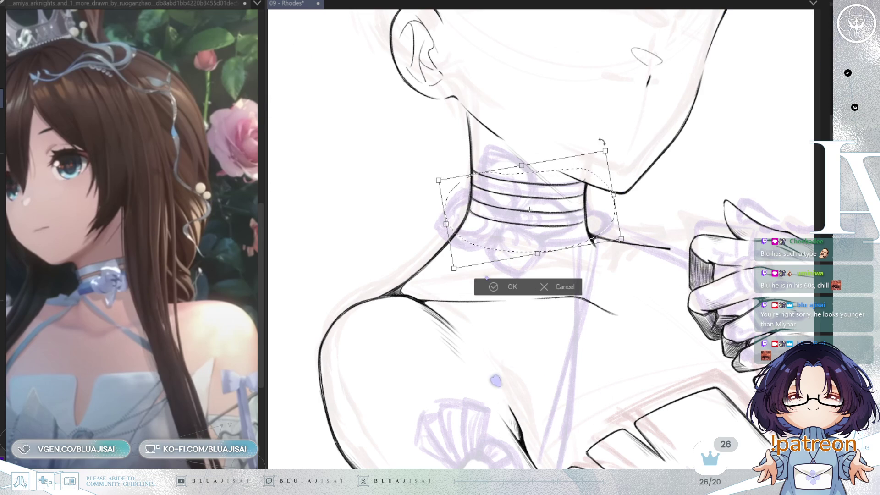
{"action": "key", "text": "h"}
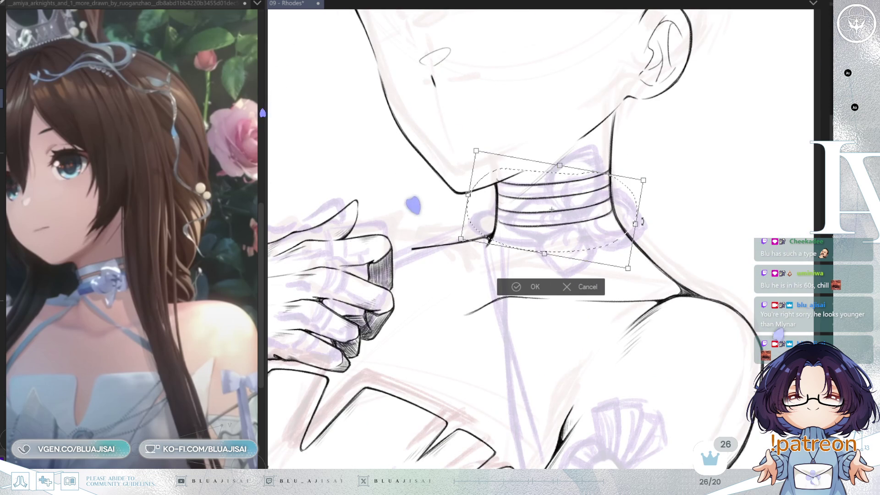
{"action": "left_click_drag", "start_coordinate": [651, 219], "coordinate": [651, 221]}
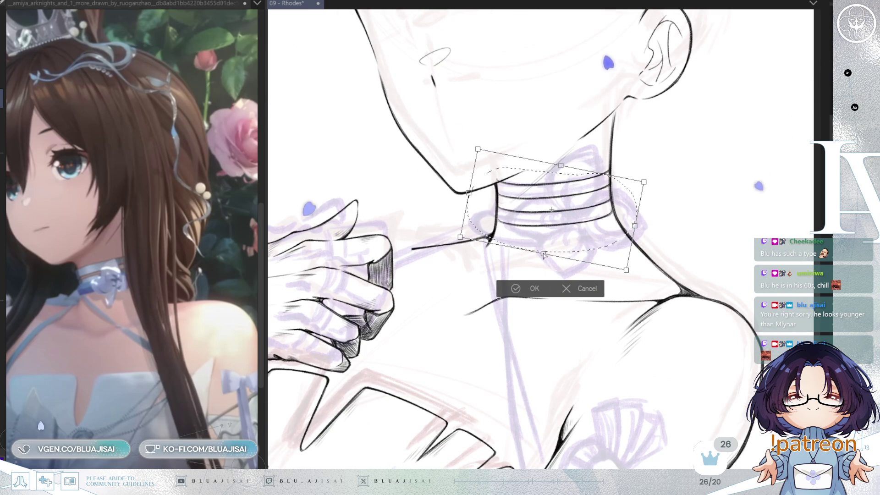
{"action": "left_click_drag", "start_coordinate": [542, 256], "coordinate": [544, 258]}
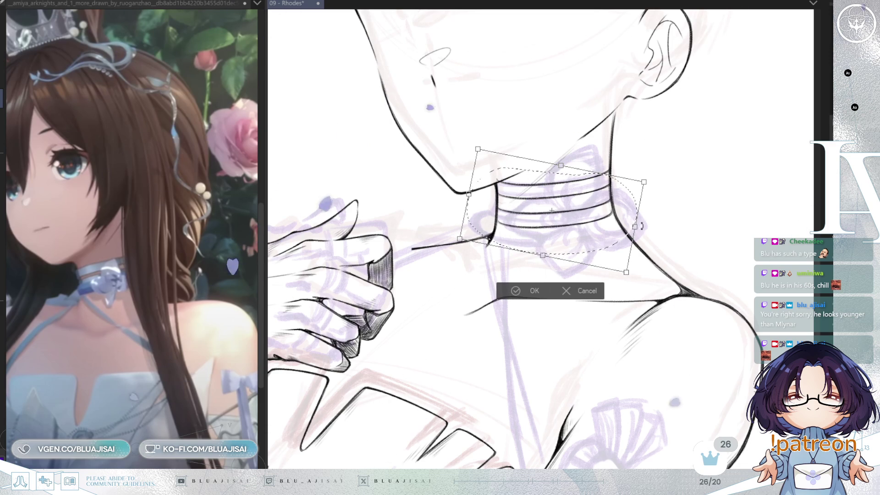
{"action": "left_click_drag", "start_coordinate": [642, 226], "coordinate": [641, 228]}
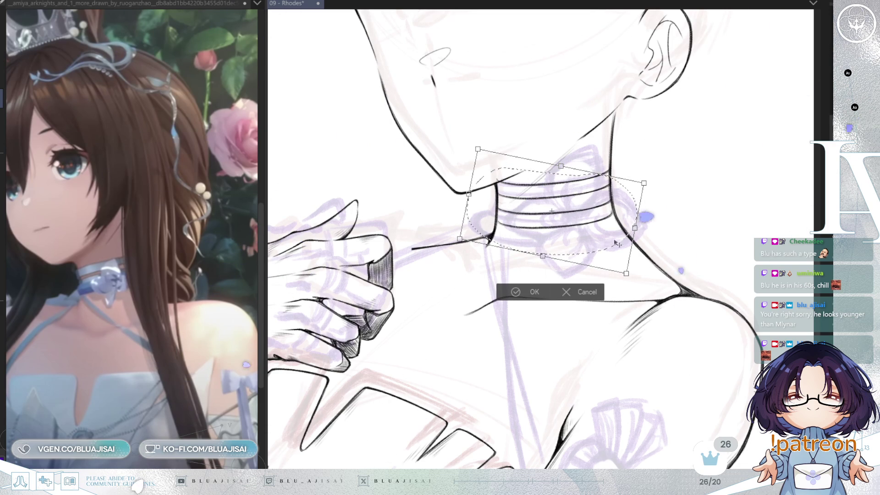
{"action": "left_click", "coordinate": [514, 292]}
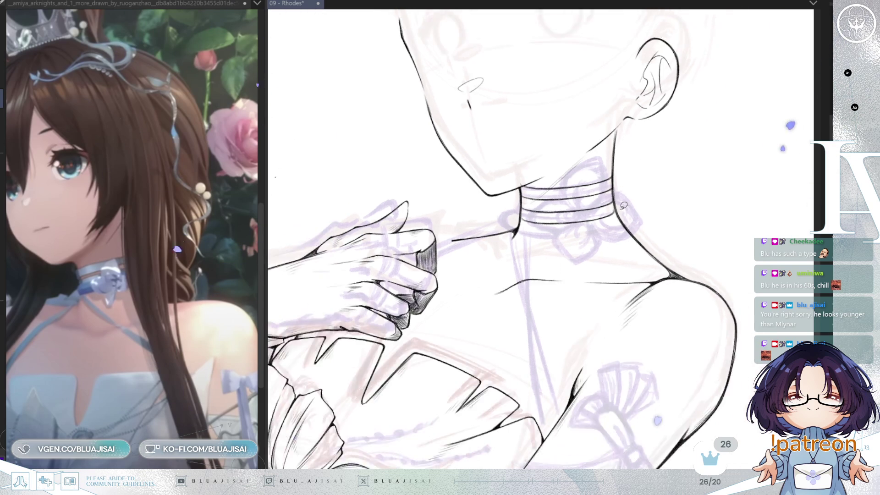
- Push the lower pair of collar lines down to reshape the four-line band
{"action": "scroll", "coordinate": [625, 203], "scroll_direction": "down", "scroll_amount": 3}
{"action": "key", "text": "Delete"}
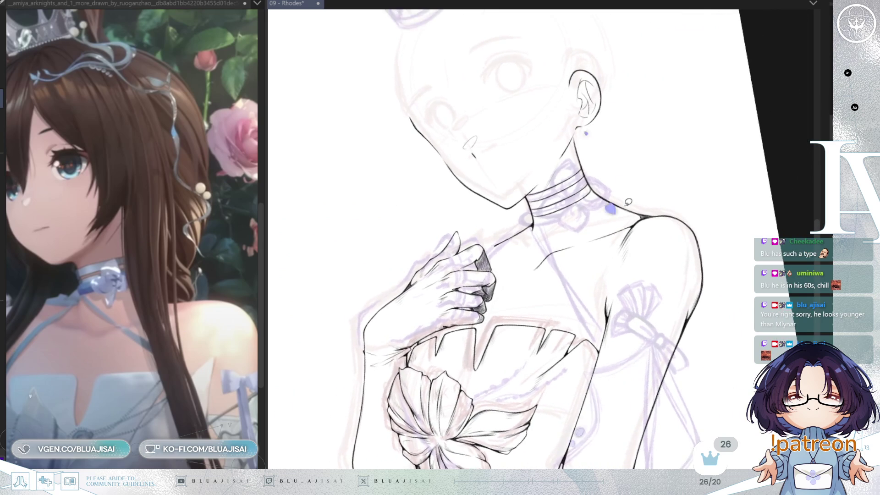
{"action": "key", "text": "Delete"}
{"action": "key", "text": "End"}
{"action": "key", "text": "End"}
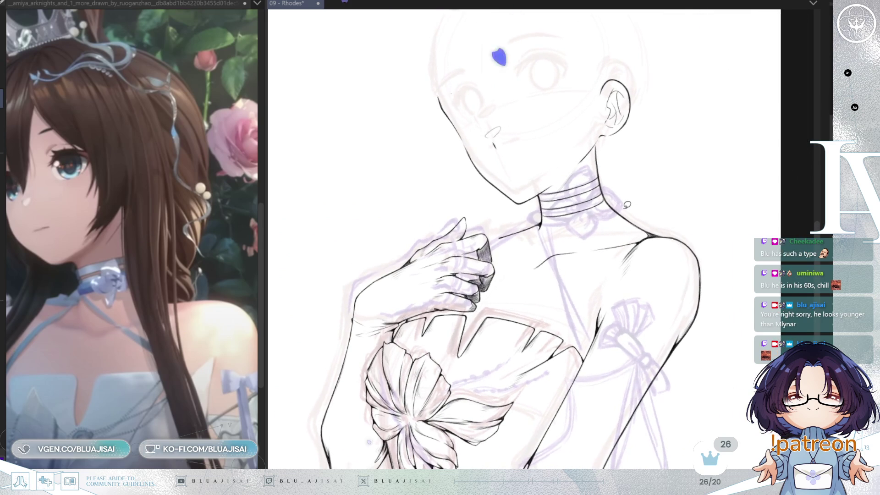
{"action": "key", "text": "End"}
{"action": "key", "text": "End"}
{"action": "scroll", "coordinate": [626, 205], "scroll_direction": "up", "scroll_amount": 1}
{"action": "scroll", "coordinate": [626, 205], "scroll_direction": "up", "scroll_amount": 2}
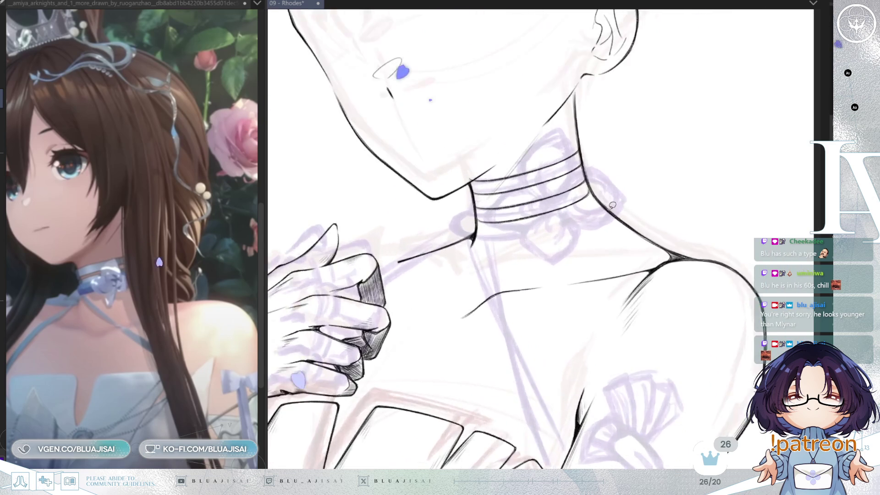
{"action": "scroll", "coordinate": [626, 205], "scroll_direction": "up", "scroll_amount": 2}
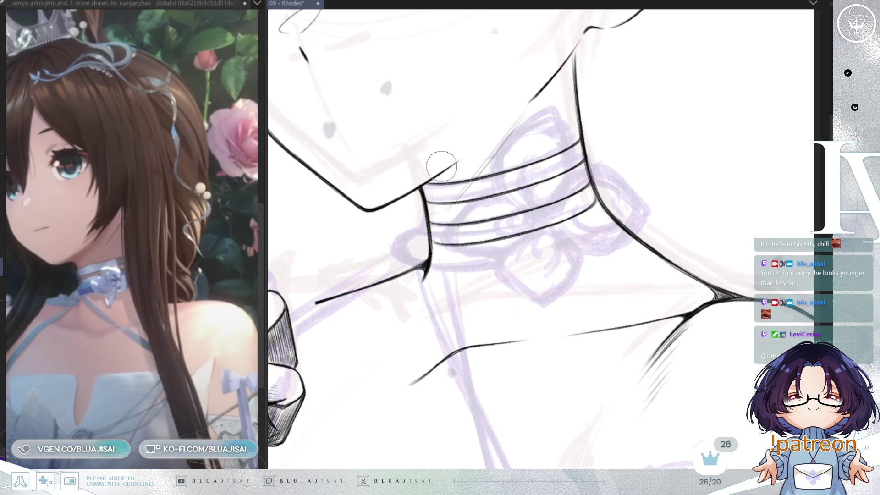
{"action": "key", "text": "r"}
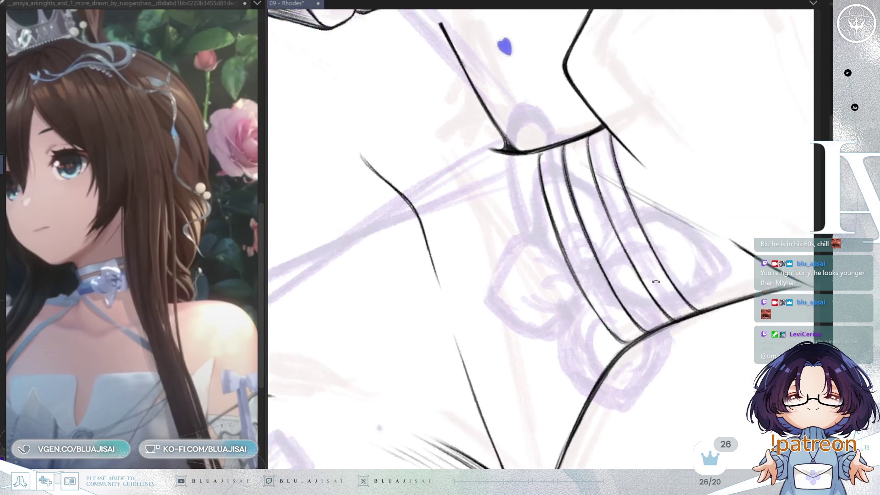
{"action": "left_click_drag", "start_coordinate": [655, 296], "coordinate": [644, 203]}
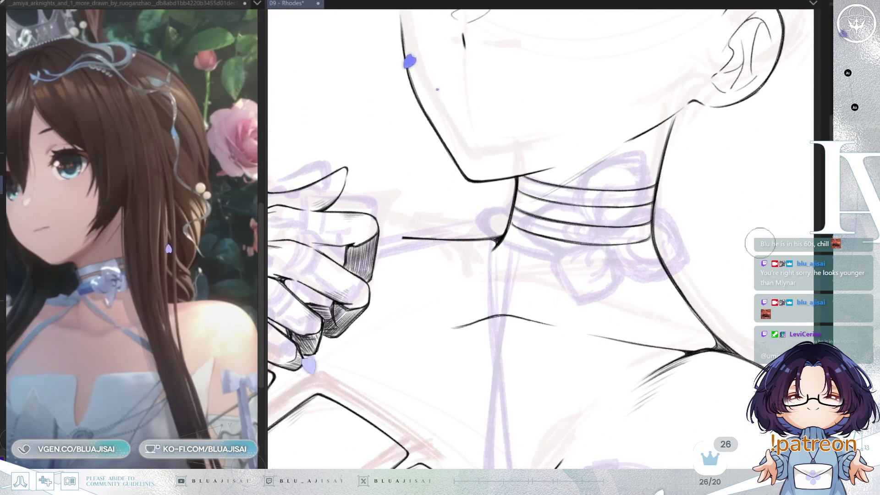
{"action": "key", "text": "e"}
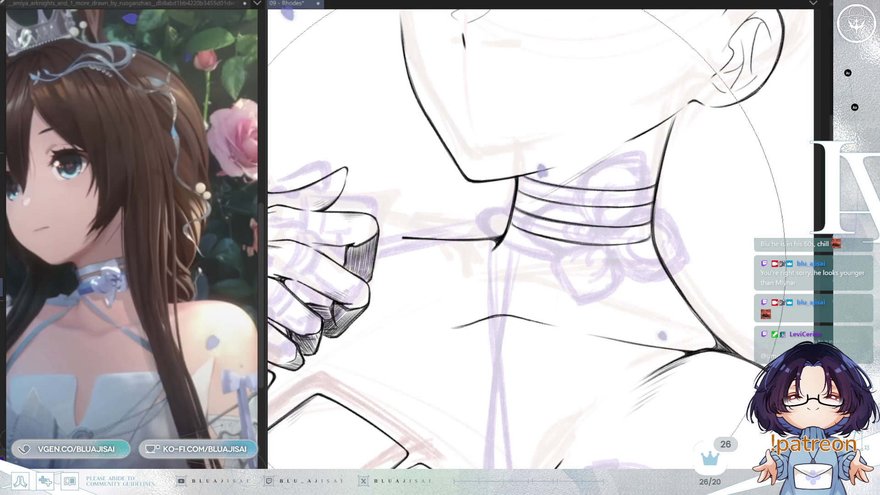
{"action": "key", "text": "bracketleft"}
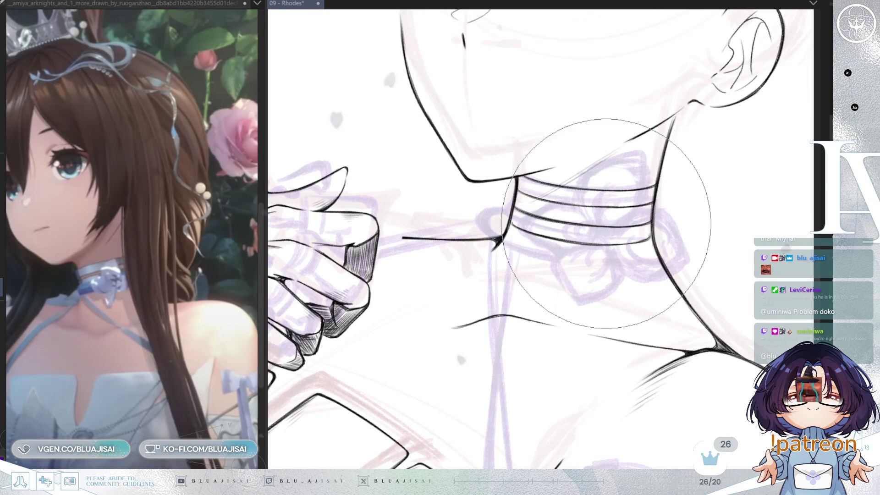
{"action": "scroll", "coordinate": [591, 243], "scroll_direction": "up", "scroll_amount": 2}
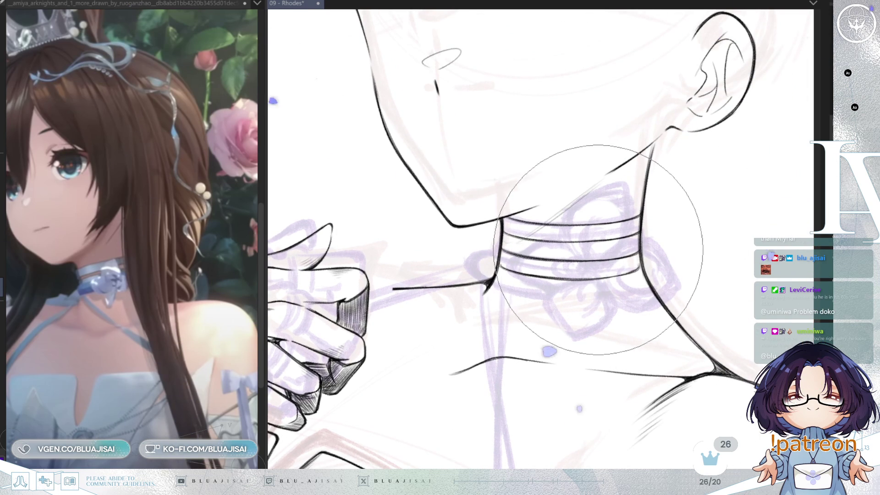
{"action": "left_click_drag", "start_coordinate": [601, 261], "coordinate": [598, 282]}
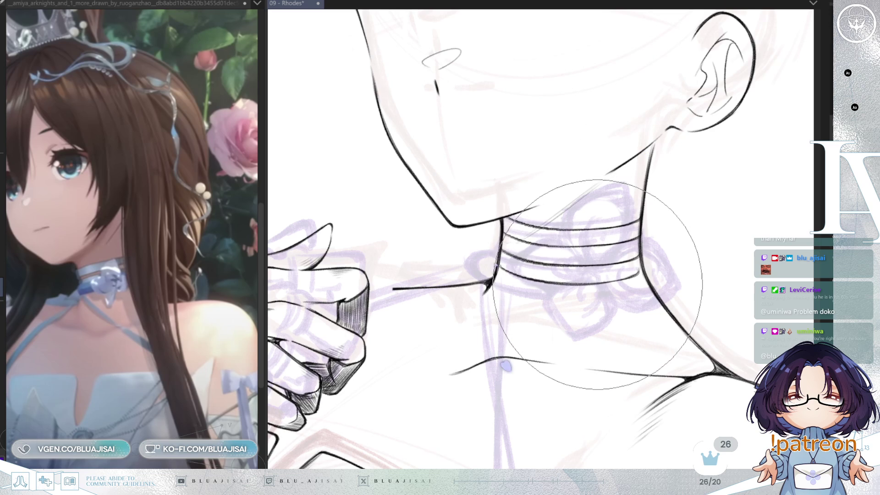
- Mirror the view back and rotate the canvas to tilt toward the neck and ear
{"action": "scroll", "coordinate": [598, 282], "scroll_direction": "down", "scroll_amount": 3}
{"action": "key", "text": "h"}
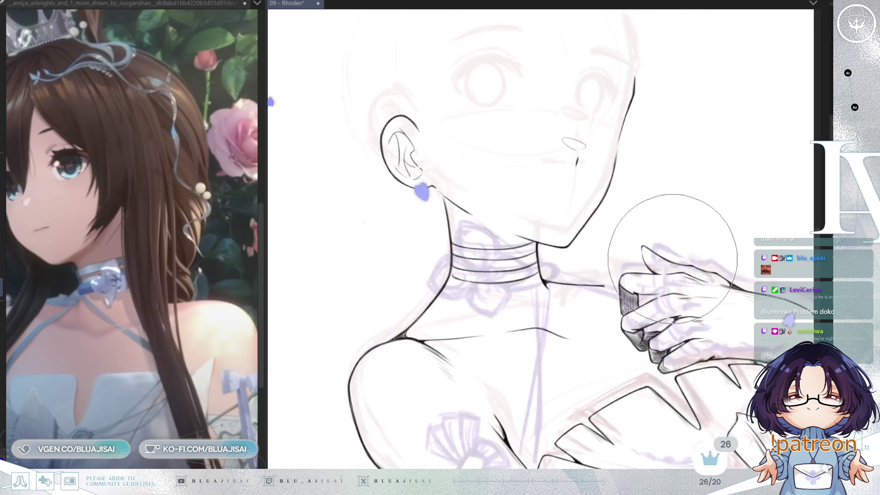
{"action": "key", "text": "asciicircum"}
{"action": "key", "text": "asciicircum"}
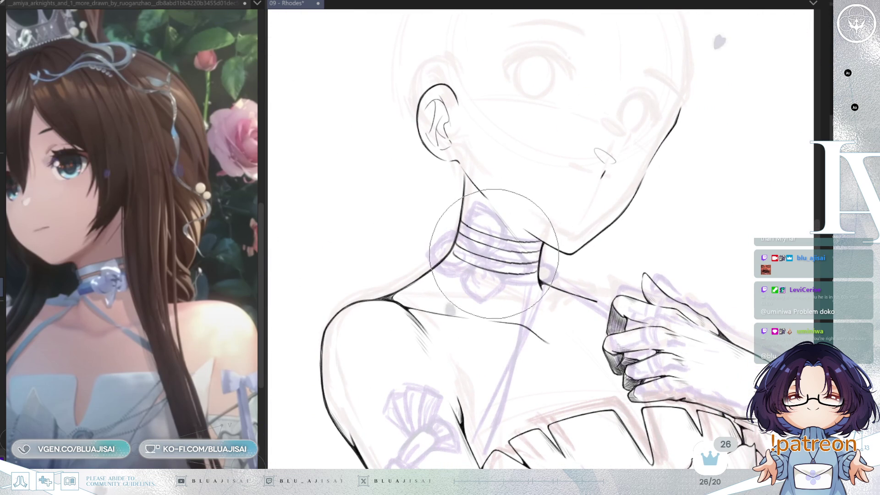
{"action": "left_click_drag", "start_coordinate": [494, 253], "coordinate": [629, 213]}
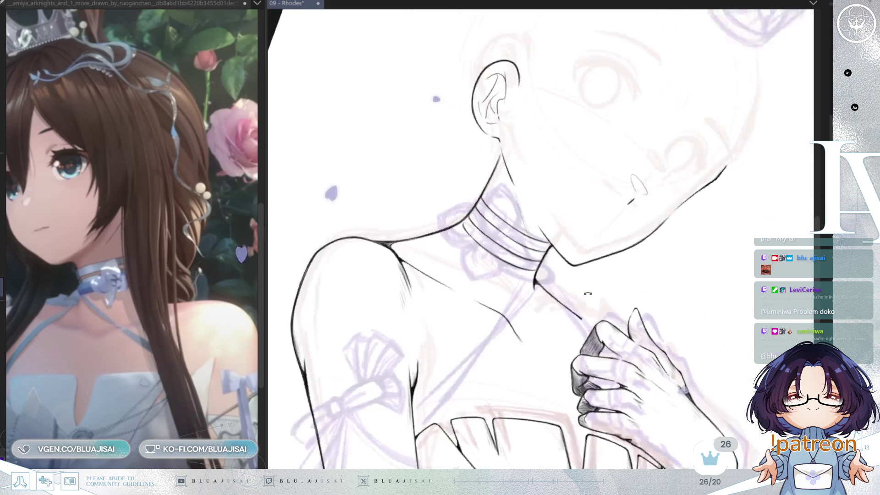
{"action": "key", "text": "minus"}
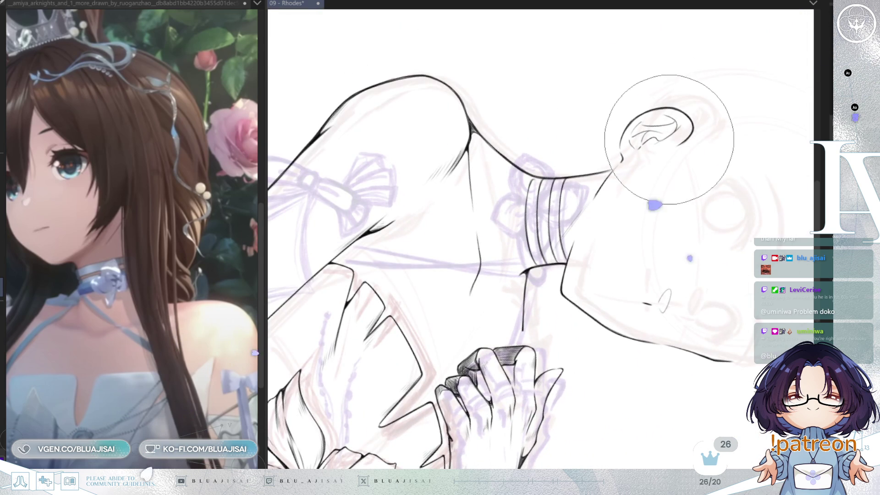
{"action": "scroll", "coordinate": [648, 137], "scroll_direction": "up", "scroll_amount": 2}
{"action": "scroll", "coordinate": [609, 176], "scroll_direction": "up", "scroll_amount": 1}
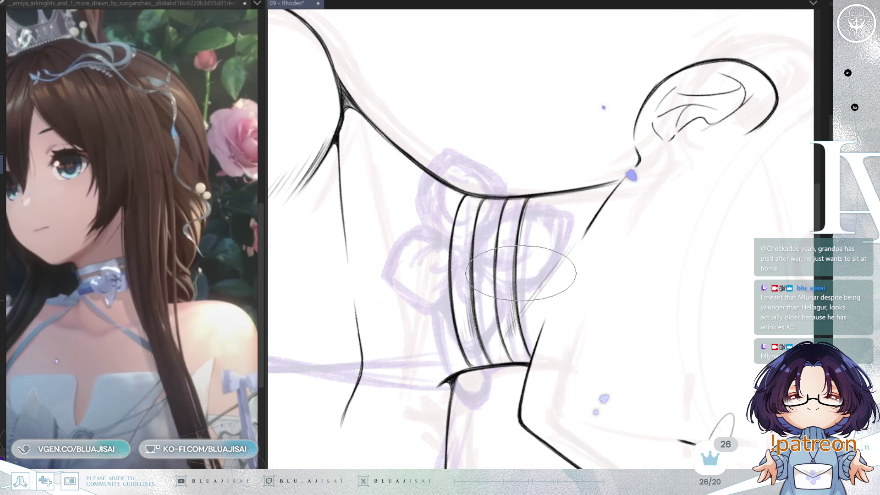
- With the view upright and zoomed in, ink a small left-edge curve and an extra top-band line on the choker
{"action": "scroll", "coordinate": [519, 274], "scroll_direction": "down", "scroll_amount": 3}
{"action": "mouse_move", "coordinate": [519, 275]}
{"action": "left_mouse_down"}
{"action": "mouse_move", "coordinate": [668, 197]}
{"action": "mouse_move", "coordinate": [476, 177]}
{"action": "left_mouse_up"}
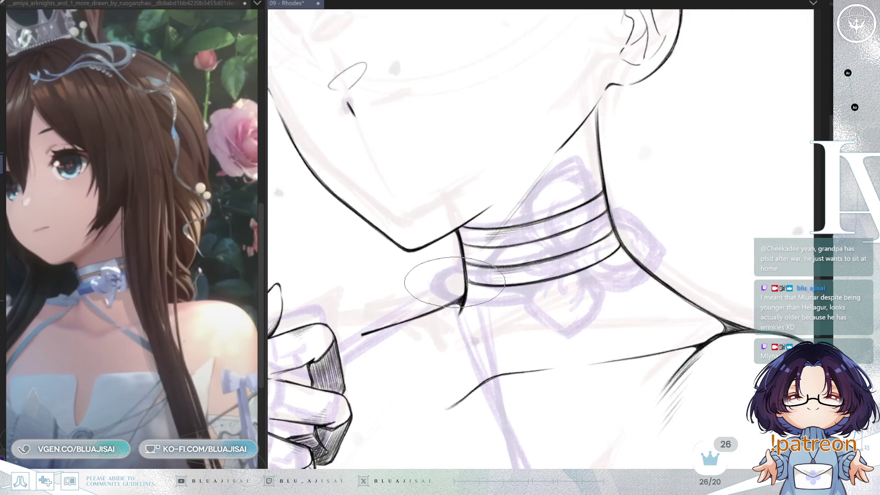
{"action": "scroll", "coordinate": [467, 264], "scroll_direction": "up", "scroll_amount": 1}
{"action": "scroll", "coordinate": [465, 270], "scroll_direction": "up", "scroll_amount": 1}
{"action": "left_click_drag", "start_coordinate": [462, 278], "coordinate": [460, 289]}
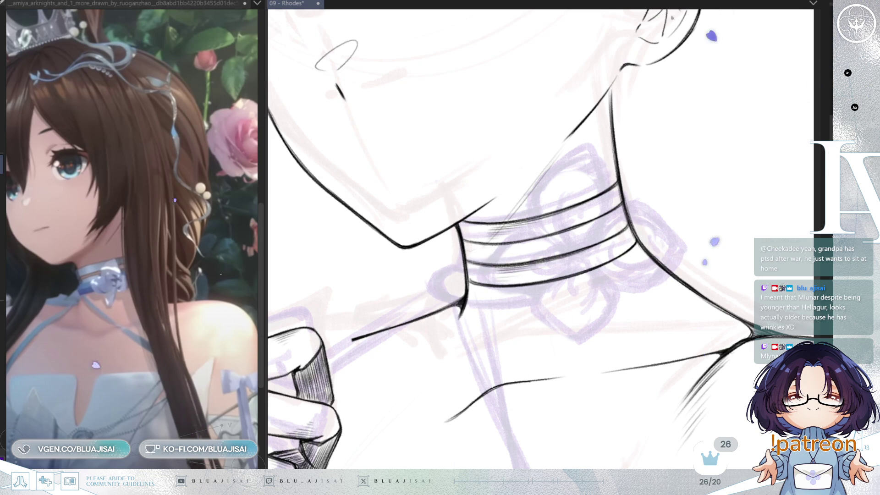
{"action": "left_click_drag", "start_coordinate": [458, 219], "coordinate": [618, 179]}
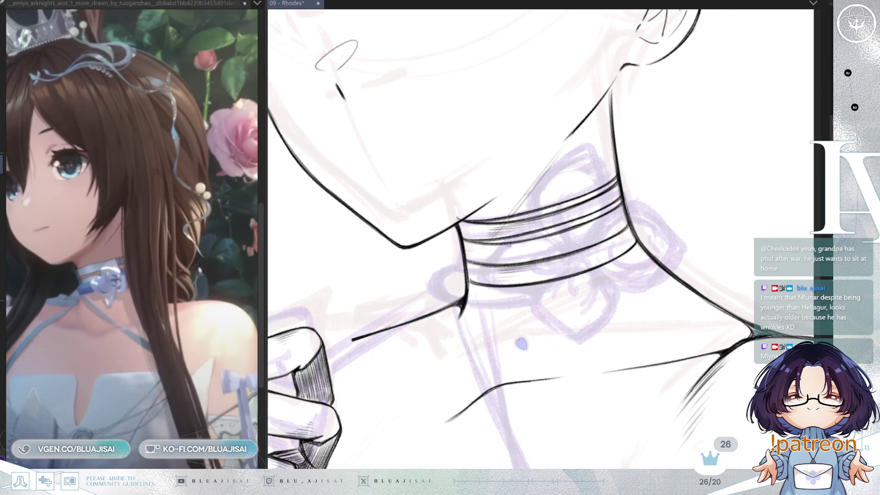
{"action": "key", "text": "ctrl+t"}
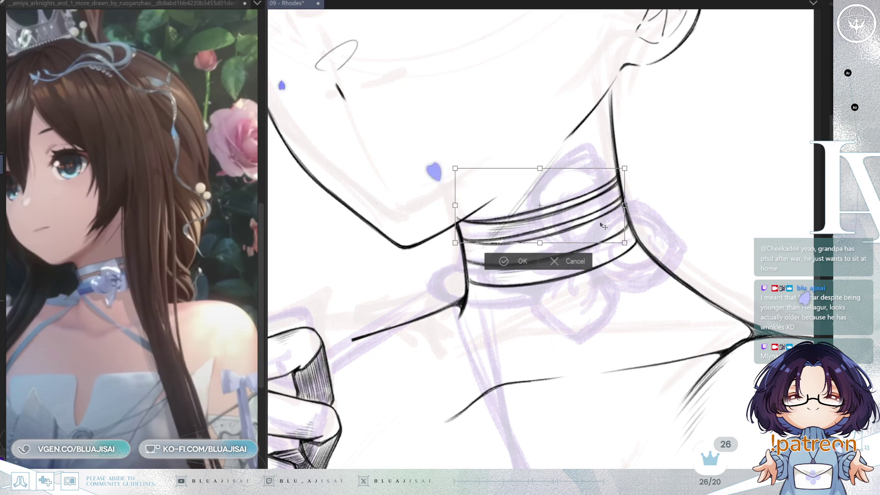
{"action": "left_click_drag", "start_coordinate": [602, 224], "coordinate": [609, 290]}
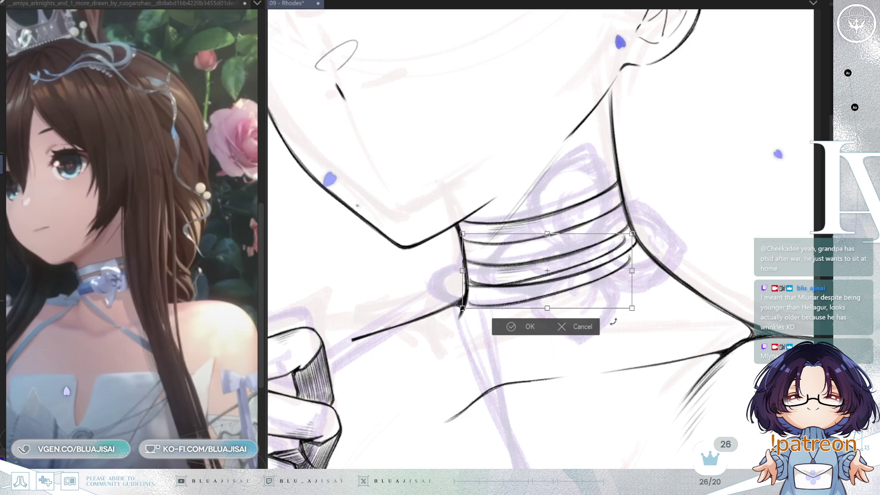
{"action": "left_click_drag", "start_coordinate": [632, 270], "coordinate": [636, 291]}
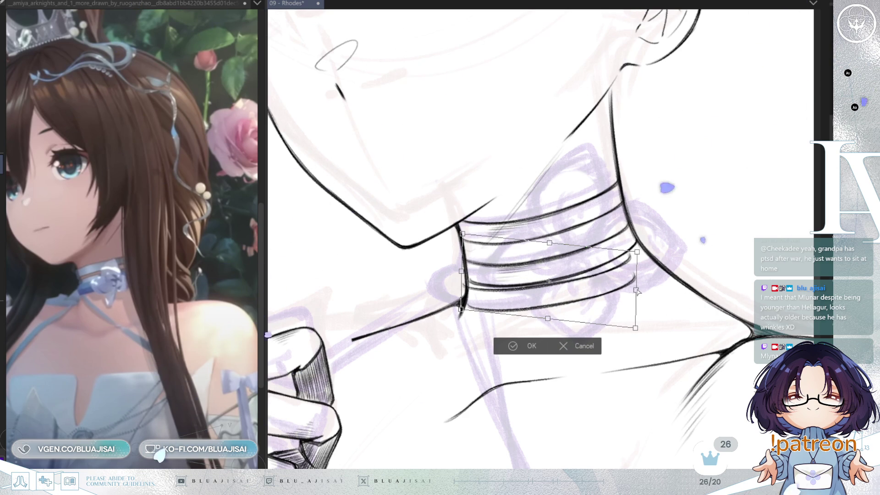
{"action": "left_click", "coordinate": [582, 346]}
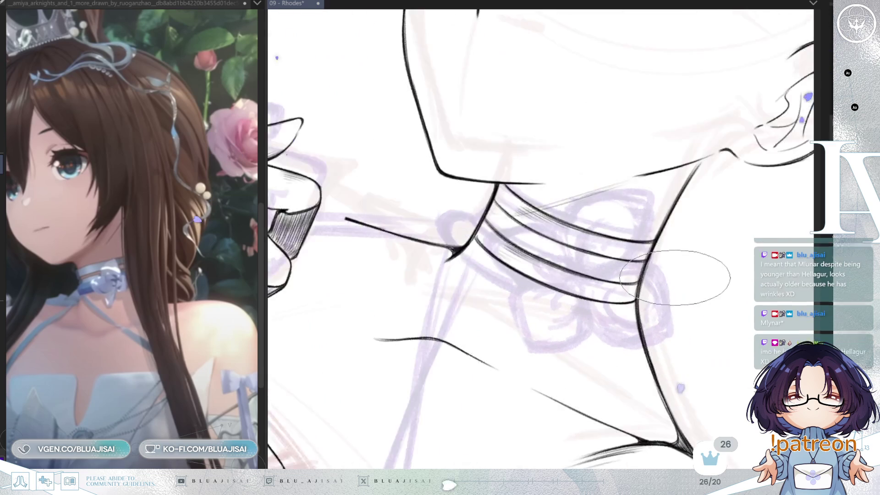
{"action": "left_click_drag", "start_coordinate": [336, 54], "coordinate": [754, 63]}
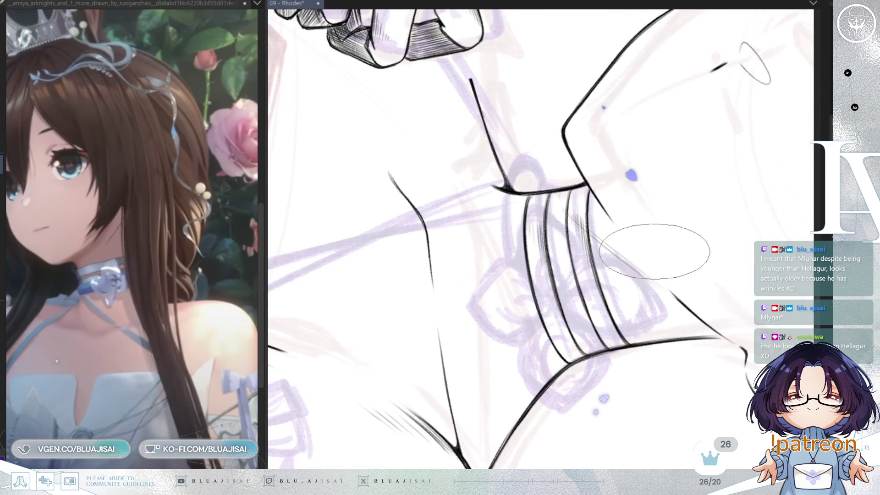
{"action": "mouse_move", "coordinate": [515, 187]}
{"action": "left_mouse_down"}
{"action": "mouse_move", "coordinate": [470, 299]}
{"action": "mouse_move", "coordinate": [462, 276]}
{"action": "left_mouse_up"}
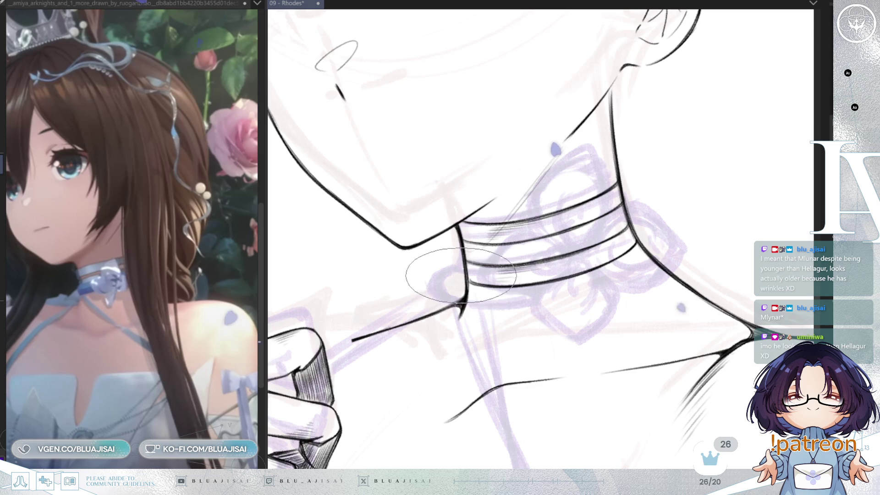
{"action": "mouse_move", "coordinate": [459, 292]}
{"action": "left_mouse_down"}
{"action": "mouse_move", "coordinate": [465, 282]}
{"action": "mouse_move", "coordinate": [480, 303]}
{"action": "left_mouse_up"}
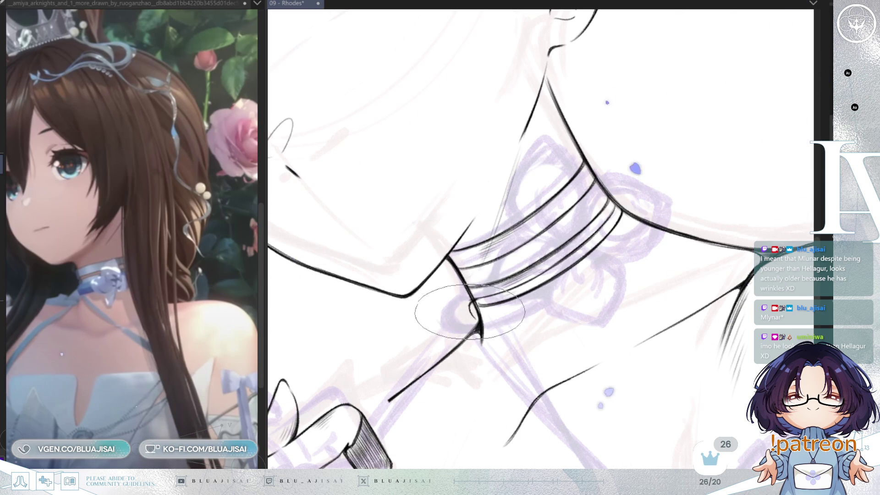
- Undo the old curl, redraw it at the choker junction, then enlarge the brush and zoom out
{"action": "mouse_move", "coordinate": [471, 298]}
{"action": "left_mouse_down"}
{"action": "mouse_move", "coordinate": [541, 261]}
{"action": "mouse_move", "coordinate": [532, 220]}
{"action": "left_mouse_up"}
{"action": "scroll", "coordinate": [541, 192], "scroll_direction": "up", "scroll_amount": 2}
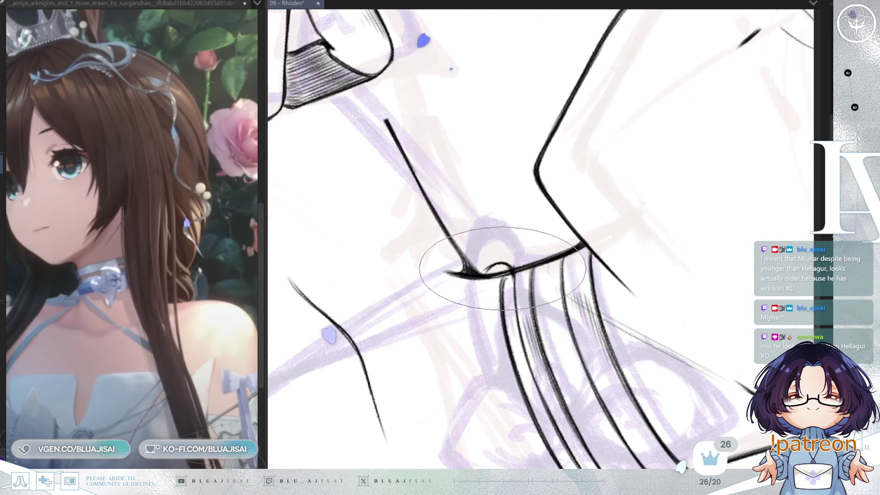
{"action": "key", "text": "ctrl+z"}
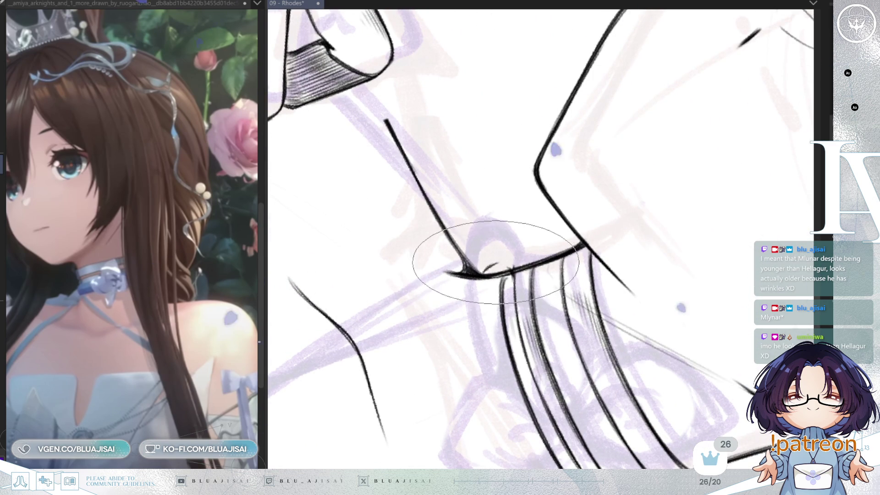
{"action": "left_click_drag", "start_coordinate": [487, 271], "coordinate": [506, 268]}
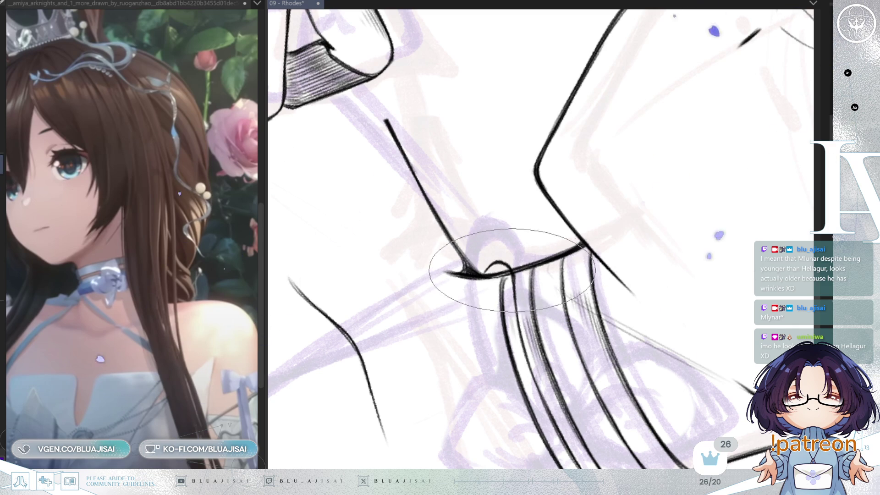
{"action": "scroll", "coordinate": [533, 271], "scroll_direction": "down", "scroll_amount": 1}
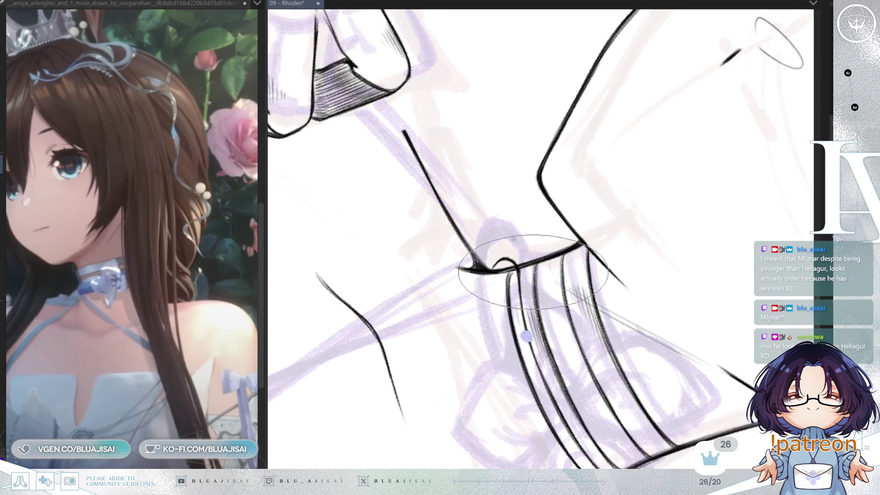
{"action": "key", "text": "End"}
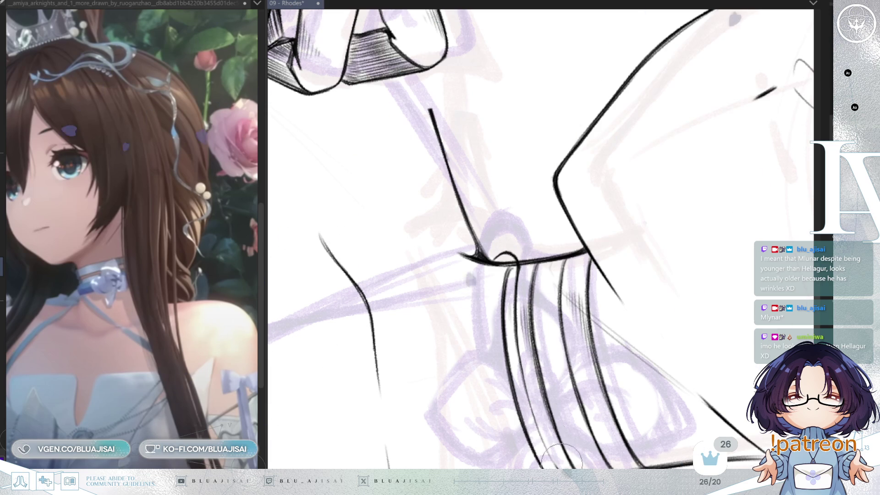
{"action": "key", "text": "bracketright"}
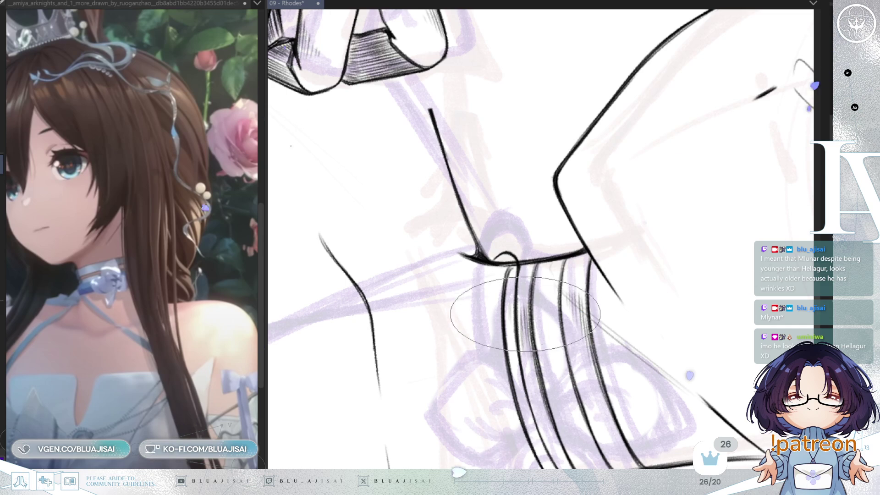
{"action": "left_click_drag", "start_coordinate": [558, 338], "coordinate": [558, 292]}
{"action": "scroll", "coordinate": [558, 292], "scroll_direction": "down", "scroll_amount": 2}
{"action": "left_click_drag", "start_coordinate": [621, 218], "coordinate": [626, 234]}
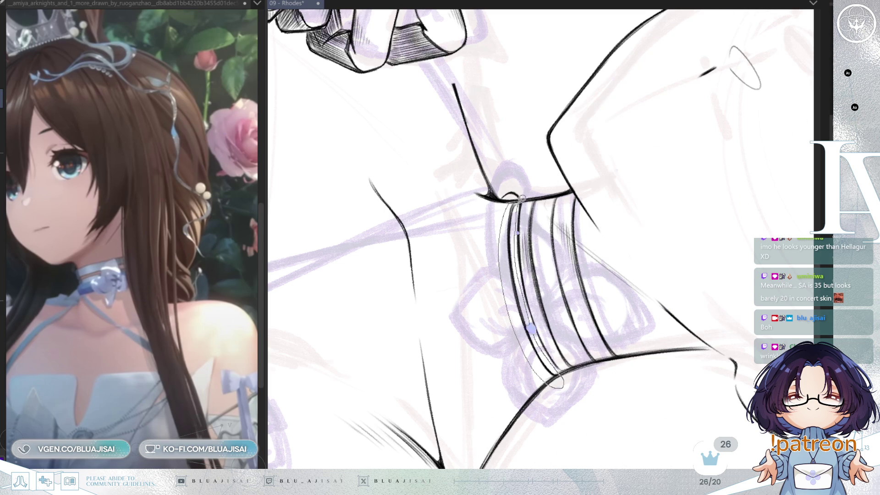
- Move the choker's leftmost fold line to the left, then return to the small inking pen
{"action": "left_click_drag", "start_coordinate": [521, 198], "coordinate": [523, 200]}
{"action": "left_click_drag", "start_coordinate": [527, 352], "coordinate": [536, 386]}
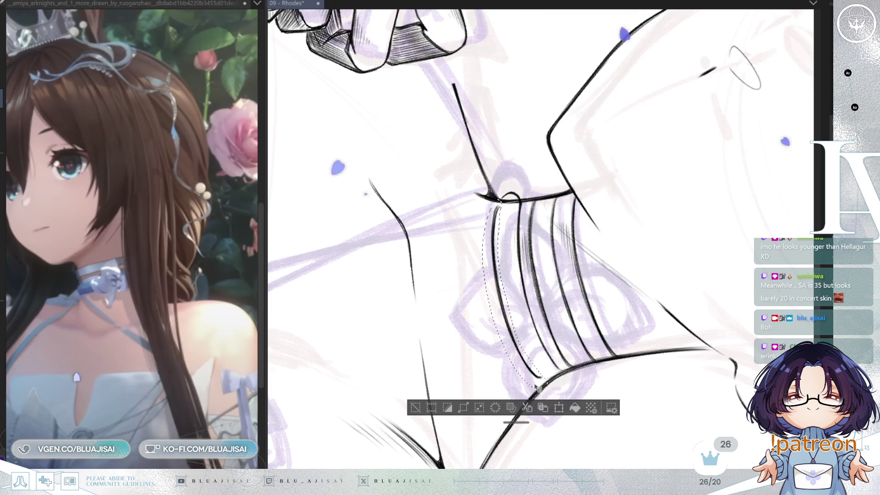
{"action": "left_click", "coordinate": [415, 407]}
{"action": "scroll", "coordinate": [507, 188], "scroll_direction": "up", "scroll_amount": 2}
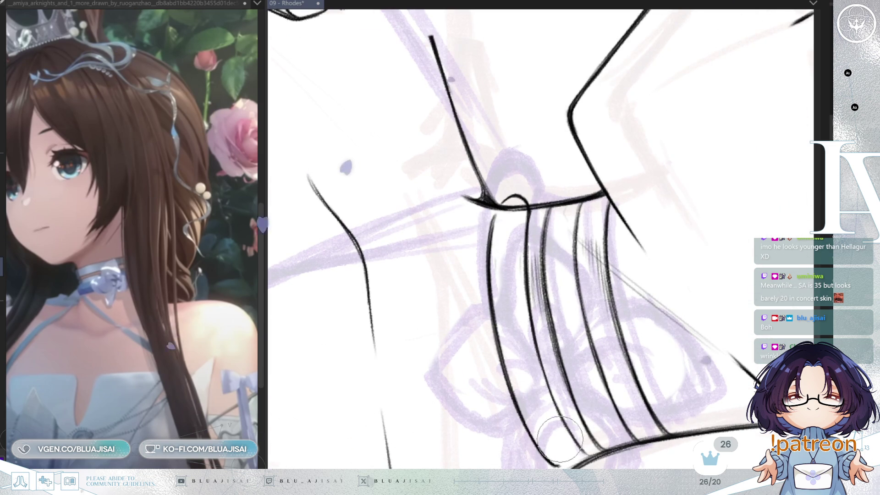
{"action": "key", "text": "e"}
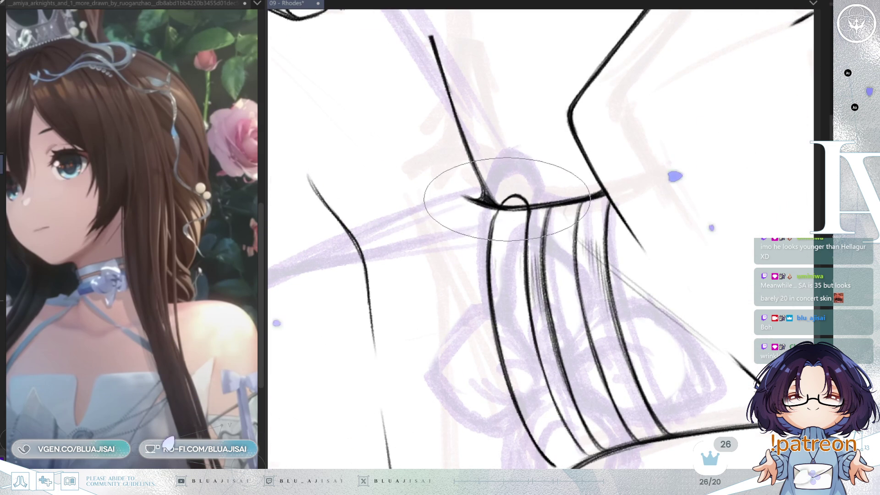
{"action": "key", "text": "bracketleft"}
{"action": "key", "text": "bracketleft"}
{"action": "key", "text": "bracketleft"}
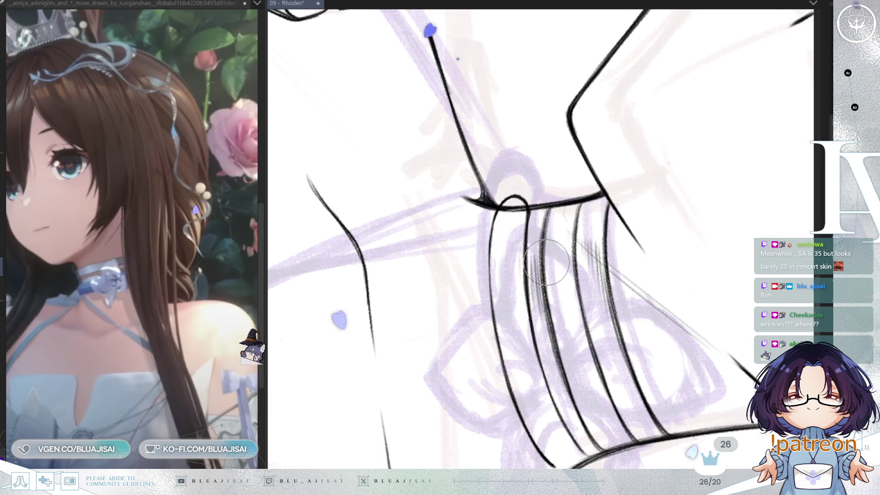
{"action": "key", "text": "End"}
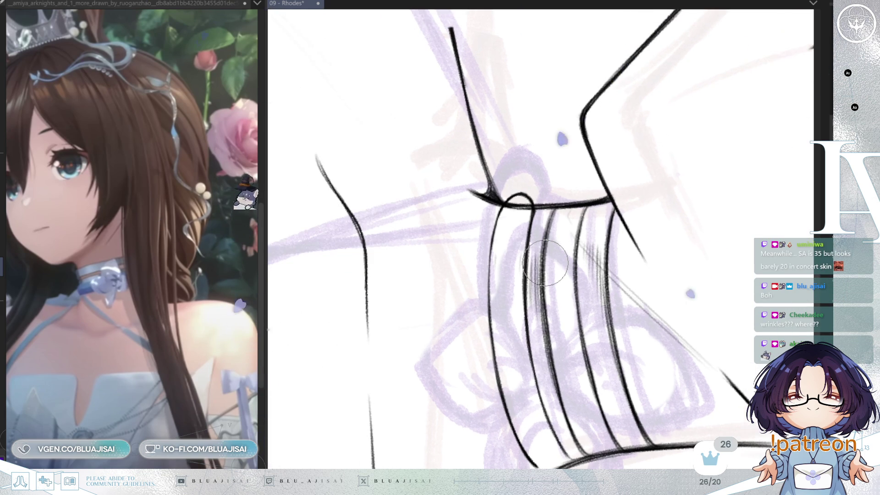
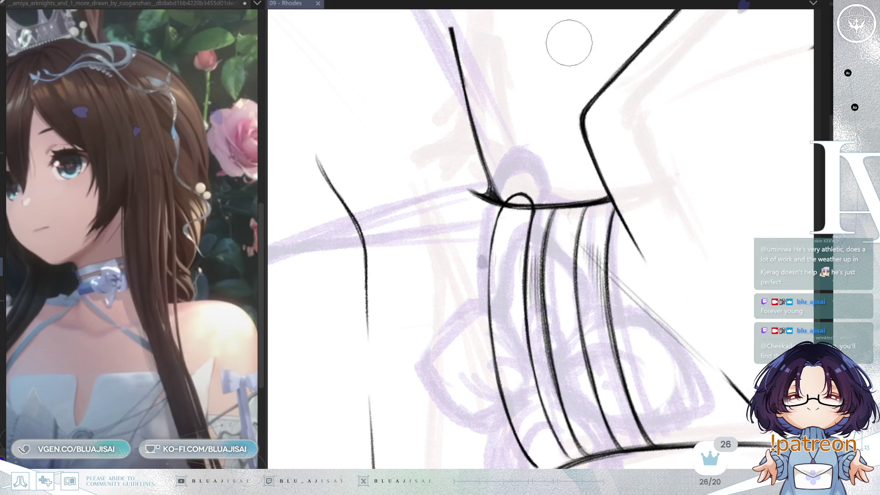
- Ink the stroke joining the choker band's curl to the collar line, redrawing it once
{"action": "left_click_drag", "start_coordinate": [507, 197], "coordinate": [591, 202]}
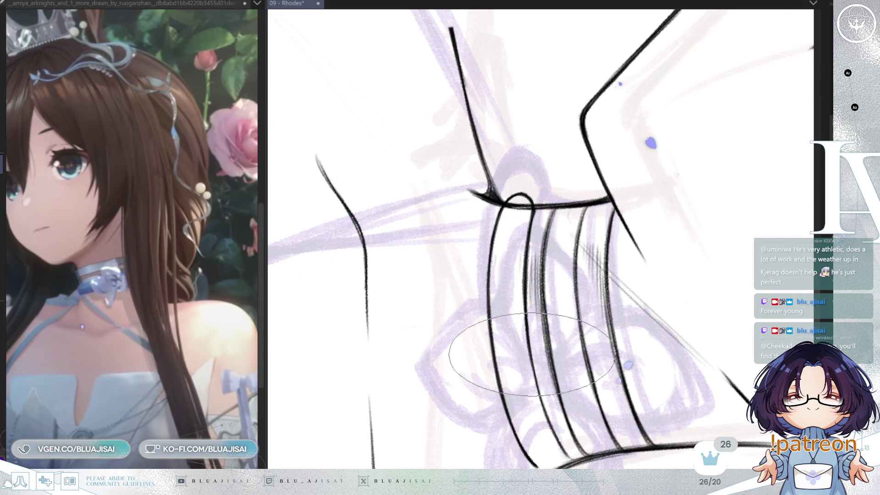
{"action": "mouse_move", "coordinate": [522, 403]}
{"action": "left_mouse_down"}
{"action": "mouse_move", "coordinate": [637, 264]}
{"action": "mouse_move", "coordinate": [628, 235]}
{"action": "left_mouse_up"}
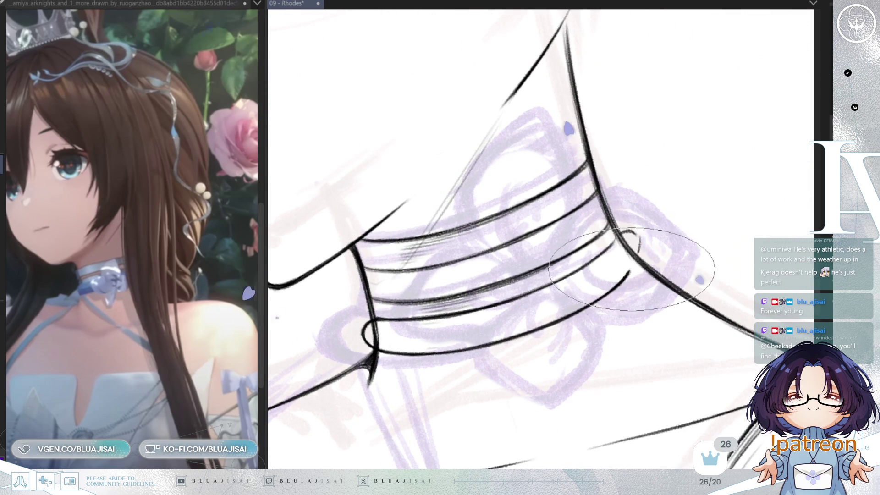
{"action": "left_click_drag", "start_coordinate": [628, 232], "coordinate": [619, 279]}
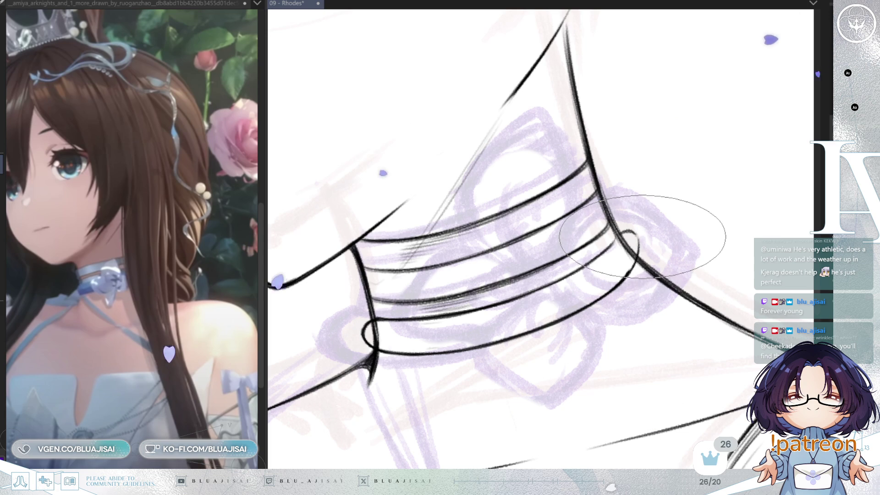
{"action": "key", "text": "ctrl+z"}
{"action": "left_click_drag", "start_coordinate": [627, 232], "coordinate": [635, 270]}
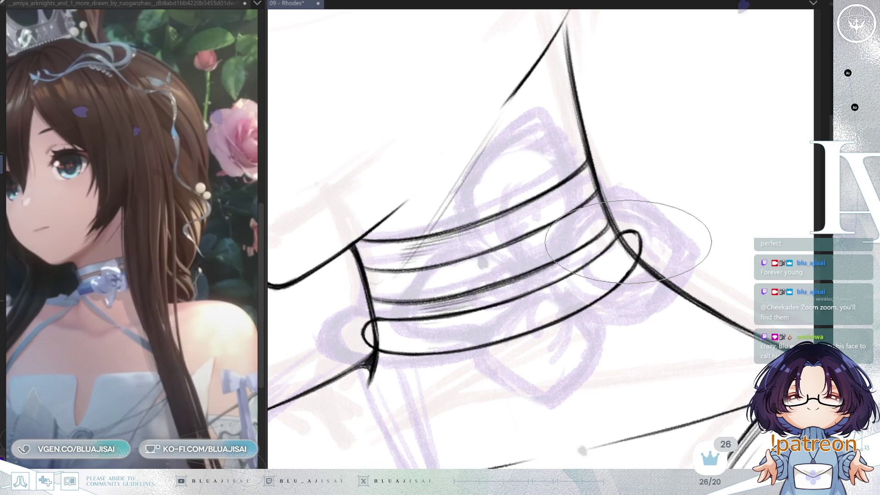
- Mirror and level the view to check the choker lines, then change brush
{"action": "key", "text": "h"}
{"action": "key", "text": "minus"}
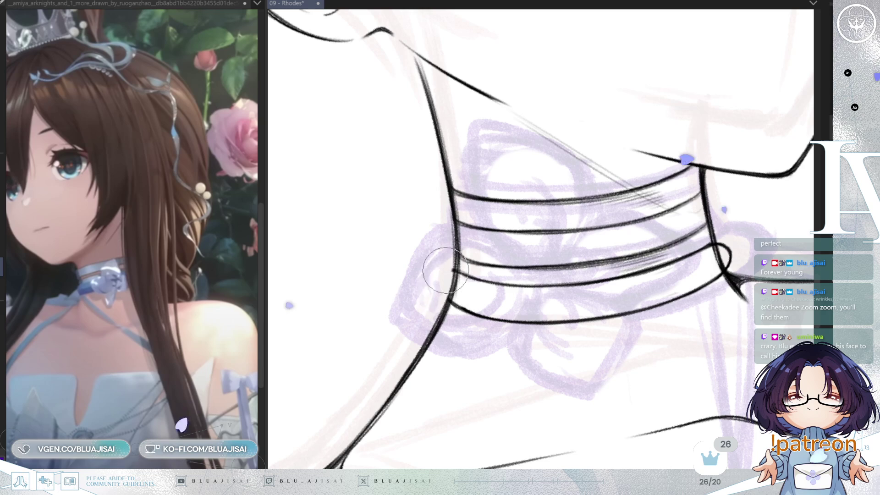
{"action": "key", "text": "e"}
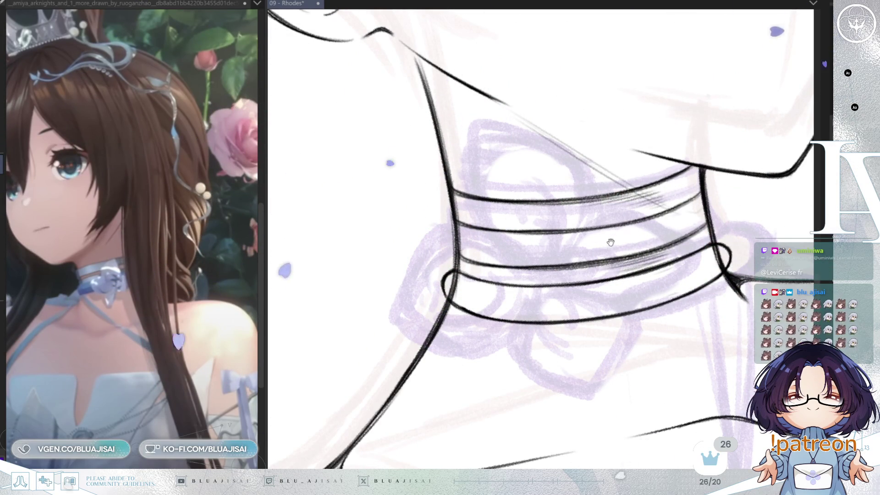
- Rotate, zoom out and mirror the view to check the choker's proportions
{"action": "left_click_drag", "start_coordinate": [584, 220], "coordinate": [423, 266]}
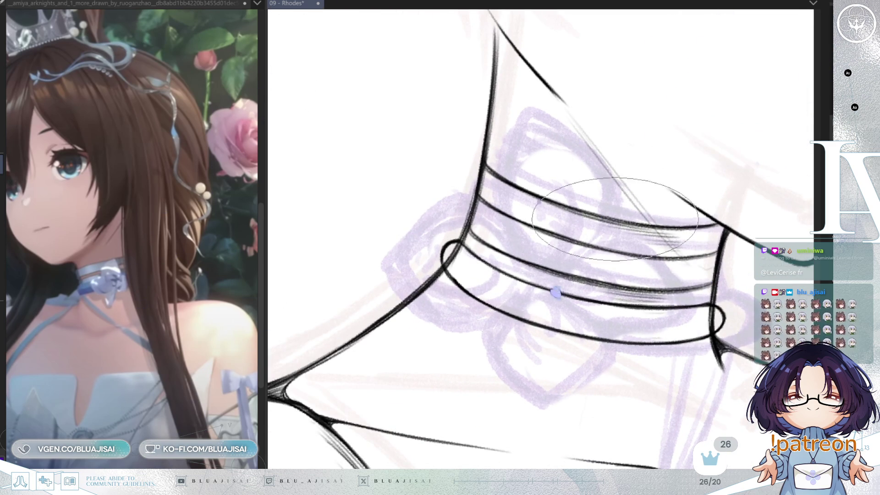
{"action": "mouse_move", "coordinate": [614, 219]}
{"action": "left_mouse_down"}
{"action": "mouse_move", "coordinate": [742, 201]}
{"action": "mouse_move", "coordinate": [771, 62]}
{"action": "left_mouse_up"}
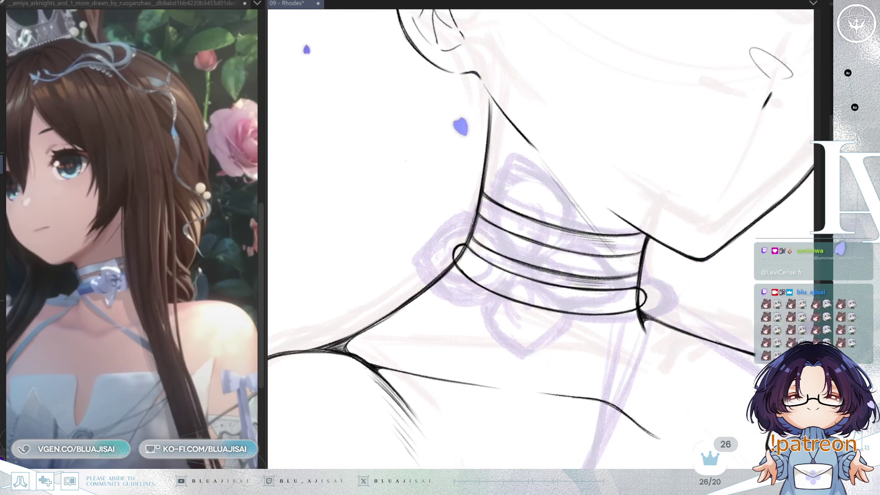
{"action": "scroll", "coordinate": [477, 234], "scroll_direction": "up", "scroll_amount": 2}
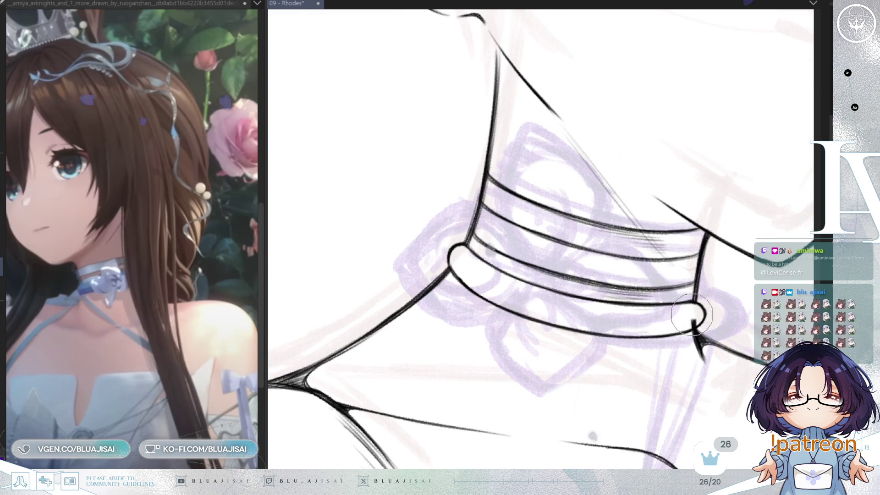
{"action": "scroll", "coordinate": [688, 321], "scroll_direction": "down", "scroll_amount": 2}
{"action": "scroll", "coordinate": [665, 311], "scroll_direction": "down", "scroll_amount": 2}
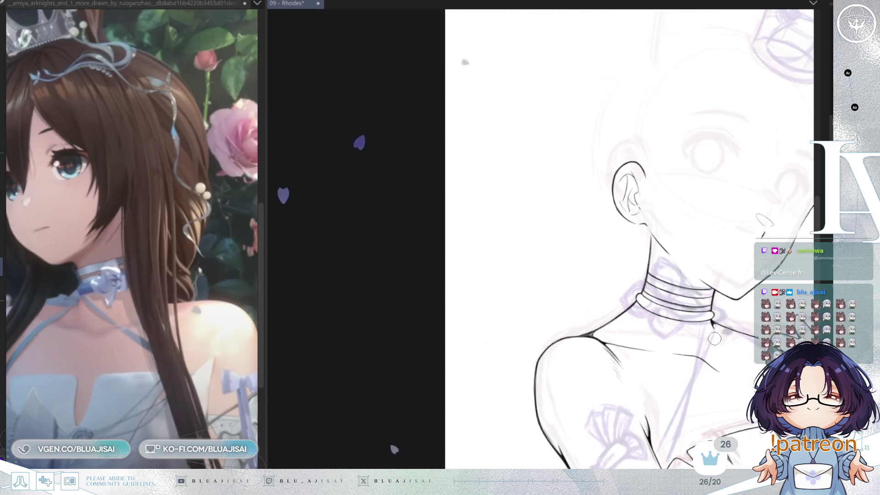
{"action": "scroll", "coordinate": [637, 305], "scroll_direction": "down", "scroll_amount": 1}
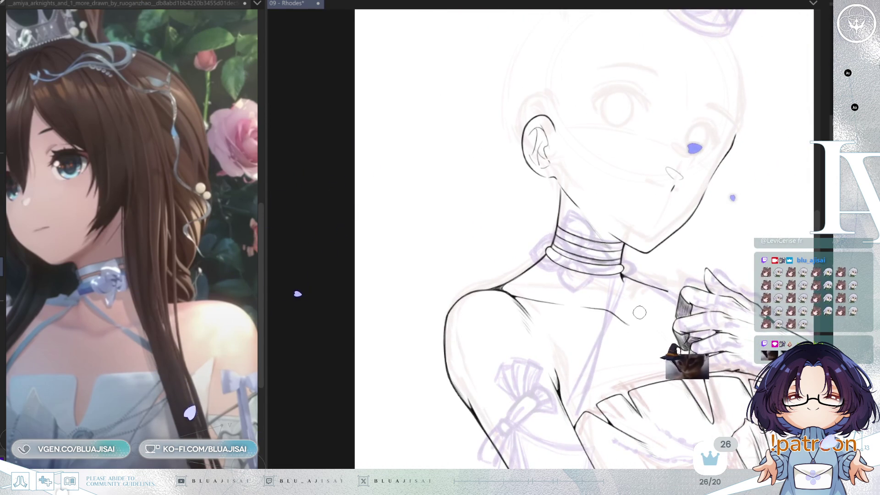
{"action": "key", "text": "m"}
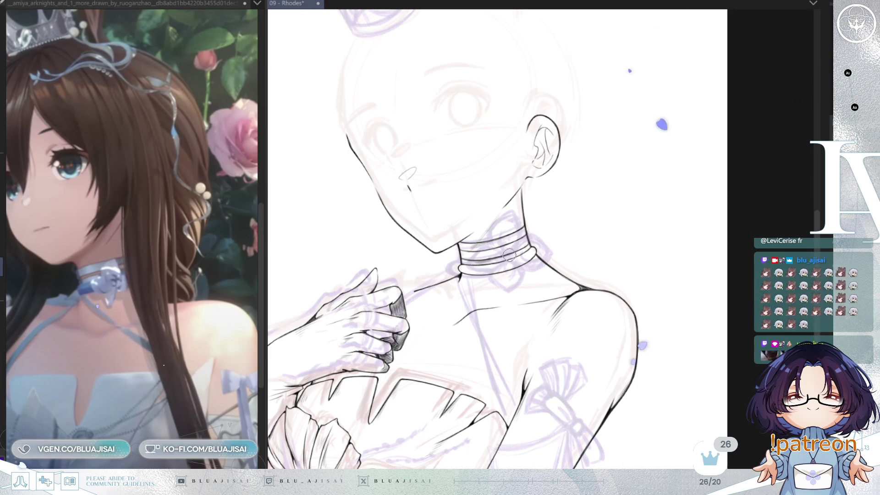
- Draw a rounded white-filled edge on the choker's end and paint white over the other end's outline
{"action": "scroll", "coordinate": [509, 252], "scroll_direction": "up", "scroll_amount": 2}
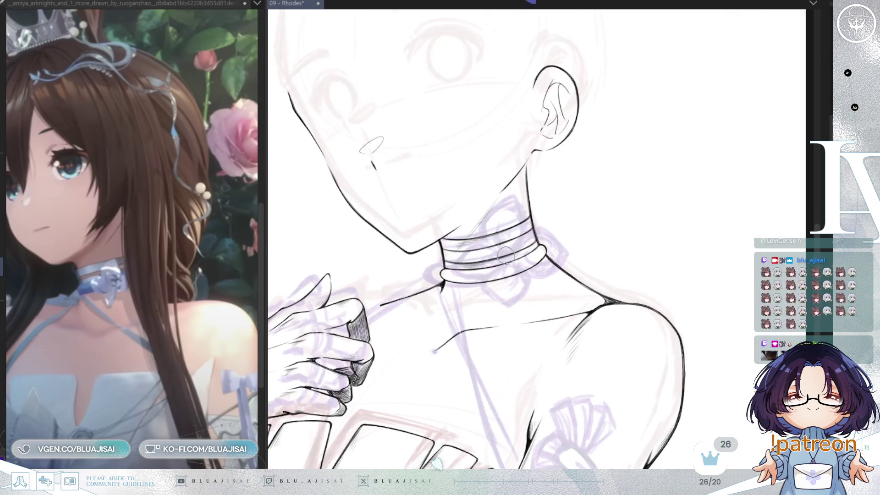
{"action": "scroll", "coordinate": [504, 272], "scroll_direction": "up", "scroll_amount": 2}
{"action": "scroll", "coordinate": [413, 256], "scroll_direction": "up", "scroll_amount": 2}
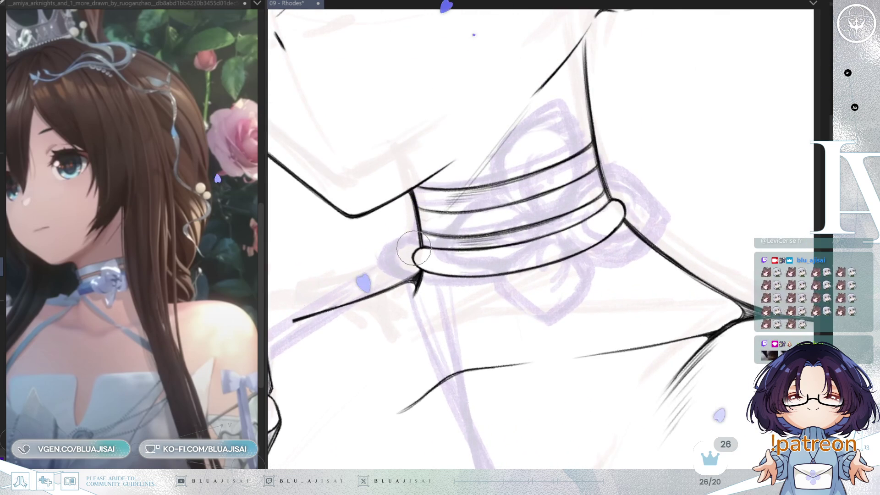
{"action": "scroll", "coordinate": [414, 248], "scroll_direction": "up", "scroll_amount": 2}
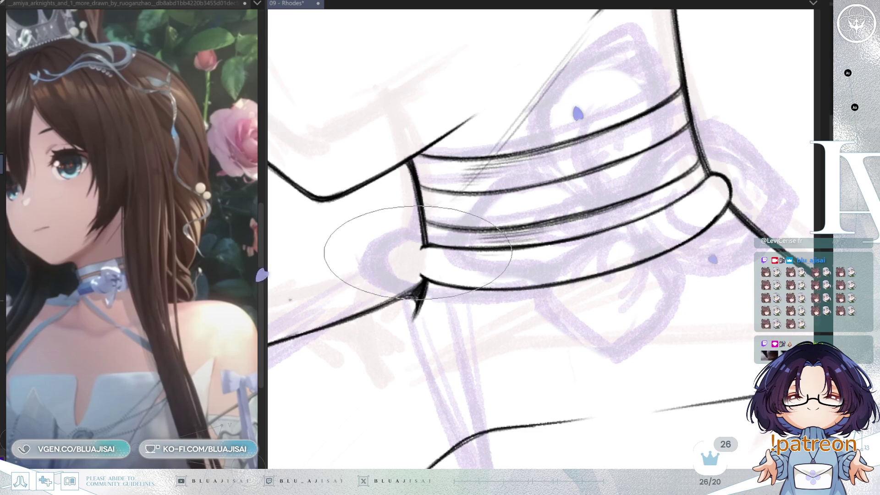
{"action": "left_click_drag", "start_coordinate": [423, 247], "coordinate": [422, 279]}
{"action": "left_click_drag", "start_coordinate": [726, 186], "coordinate": [720, 172]}
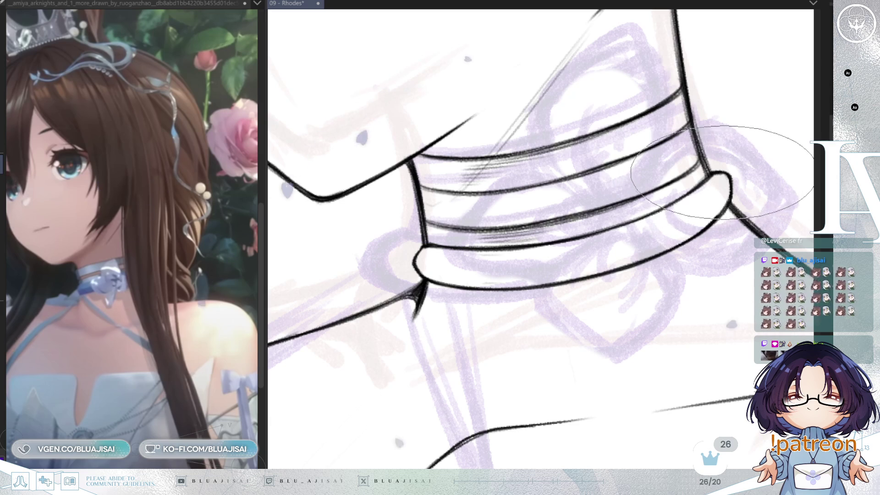
{"action": "scroll", "coordinate": [752, 205], "scroll_direction": "down", "scroll_amount": 2}
{"action": "scroll", "coordinate": [752, 205], "scroll_direction": "down", "scroll_amount": 3}
{"action": "scroll", "coordinate": [752, 205], "scroll_direction": "down", "scroll_amount": 1}
{"action": "scroll", "coordinate": [751, 205], "scroll_direction": "down", "scroll_amount": 1}
{"action": "mouse_move", "coordinate": [526, 276]}
{"action": "left_mouse_down"}
{"action": "mouse_move", "coordinate": [686, 335]}
{"action": "mouse_move", "coordinate": [654, 239]}
{"action": "left_mouse_up"}
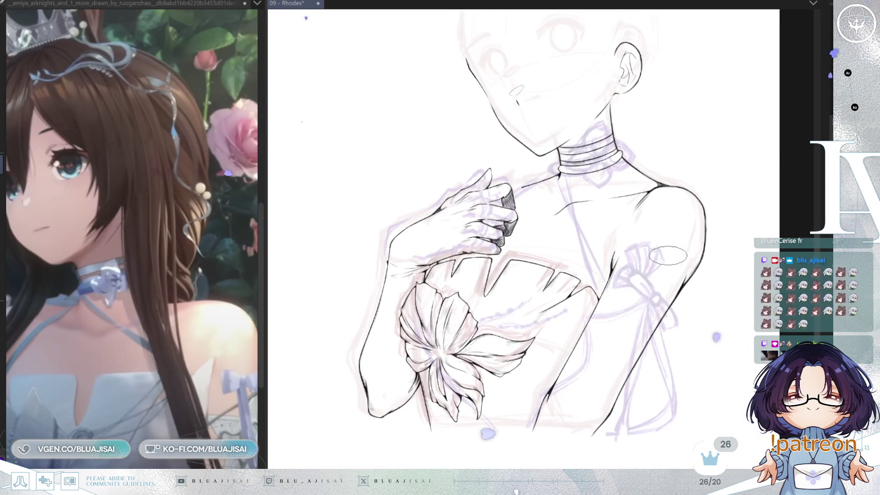
- Mirror and zoom in on the choker and hand, then switch to the wider elliptical brush
{"action": "scroll", "coordinate": [665, 258], "scroll_direction": "up", "scroll_amount": 1}
{"action": "scroll", "coordinate": [550, 261], "scroll_direction": "up", "scroll_amount": 2}
{"action": "scroll", "coordinate": [563, 292], "scroll_direction": "up", "scroll_amount": 1}
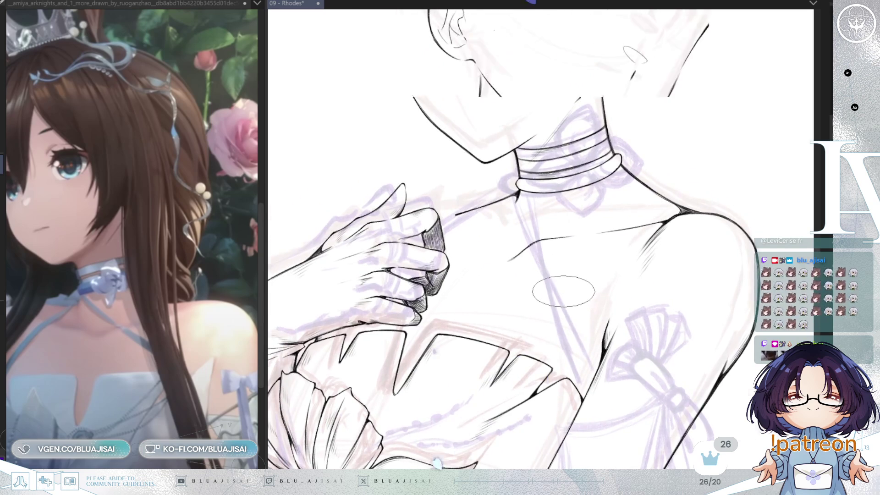
{"action": "key", "text": "h"}
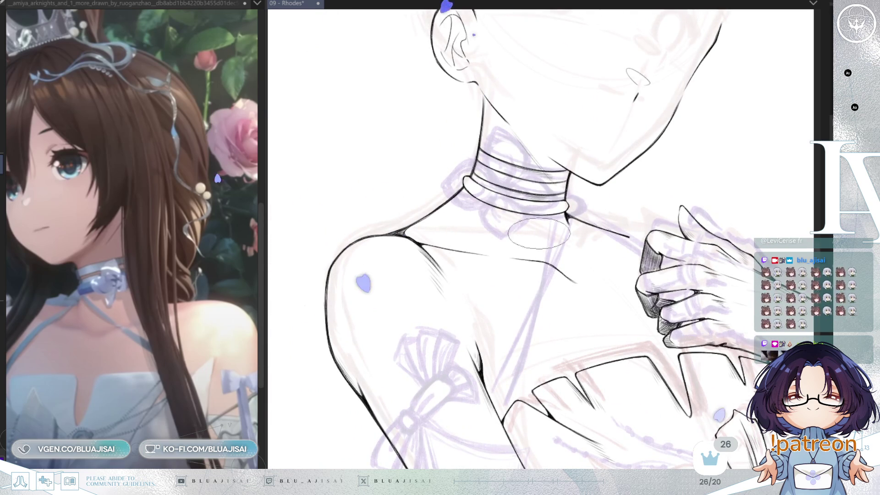
{"action": "scroll", "coordinate": [539, 234], "scroll_direction": "up", "scroll_amount": 1}
{"action": "scroll", "coordinate": [454, 250], "scroll_direction": "up", "scroll_amount": 1}
{"action": "scroll", "coordinate": [466, 90], "scroll_direction": "up", "scroll_amount": 1}
{"action": "scroll", "coordinate": [472, 115], "scroll_direction": "up", "scroll_amount": 1}
{"action": "scroll", "coordinate": [477, 137], "scroll_direction": "down", "scroll_amount": 1}
{"action": "scroll", "coordinate": [482, 155], "scroll_direction": "down", "scroll_amount": 1}
{"action": "scroll", "coordinate": [490, 178], "scroll_direction": "up", "scroll_amount": 1}
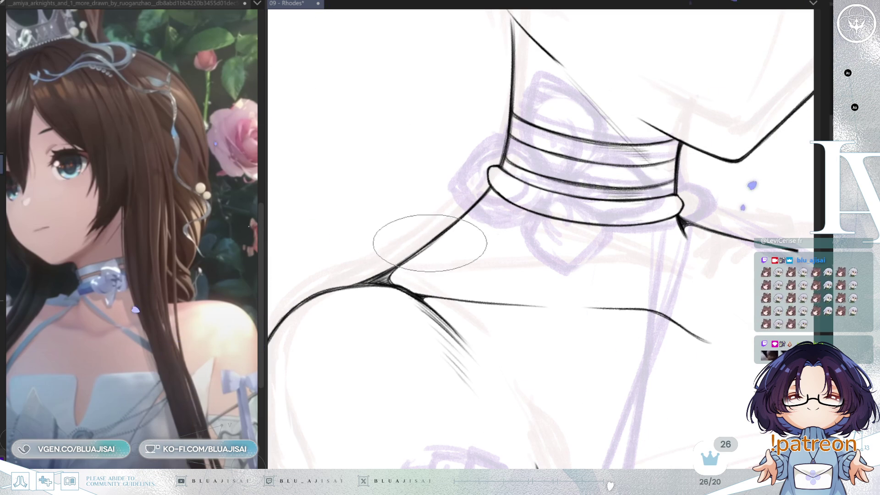
{"action": "left_click_drag", "start_coordinate": [564, 210], "coordinate": [578, 205]}
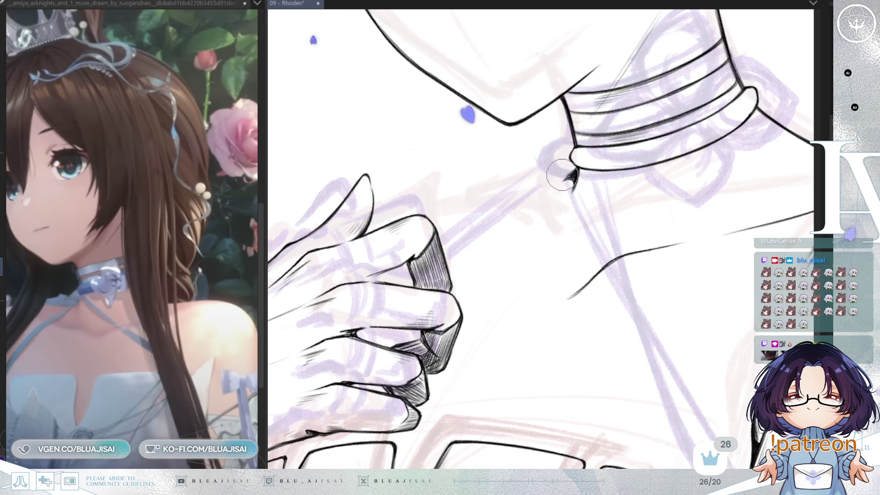
{"action": "key", "text": "e"}
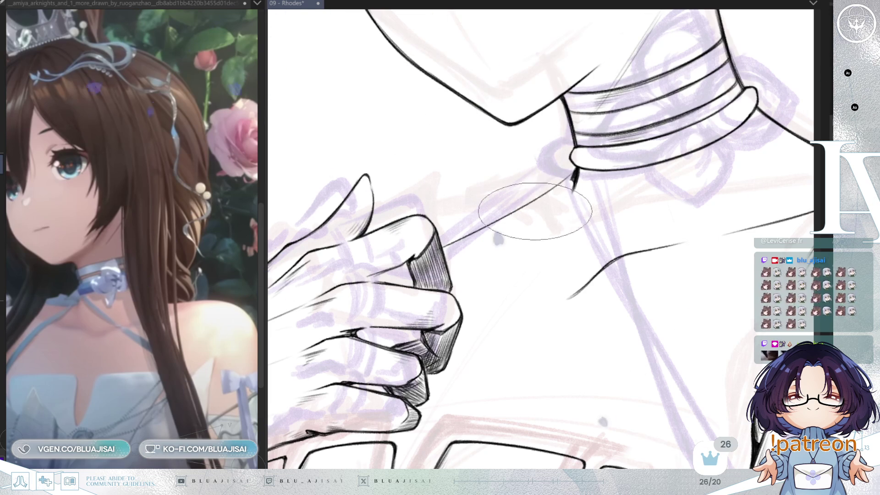
- Draw the thin line from the choker's end toward the hand, then bring the arm bow into view
{"action": "mouse_move", "coordinate": [580, 235]}
{"action": "left_mouse_down"}
{"action": "mouse_move", "coordinate": [621, 253]}
{"action": "mouse_move", "coordinate": [610, 293]}
{"action": "mouse_move", "coordinate": [618, 280]}
{"action": "left_mouse_up"}
{"action": "mouse_move", "coordinate": [531, 293]}
{"action": "left_mouse_down"}
{"action": "mouse_move", "coordinate": [522, 246]}
{"action": "mouse_move", "coordinate": [487, 251]}
{"action": "mouse_move", "coordinate": [600, 189]}
{"action": "left_mouse_up"}
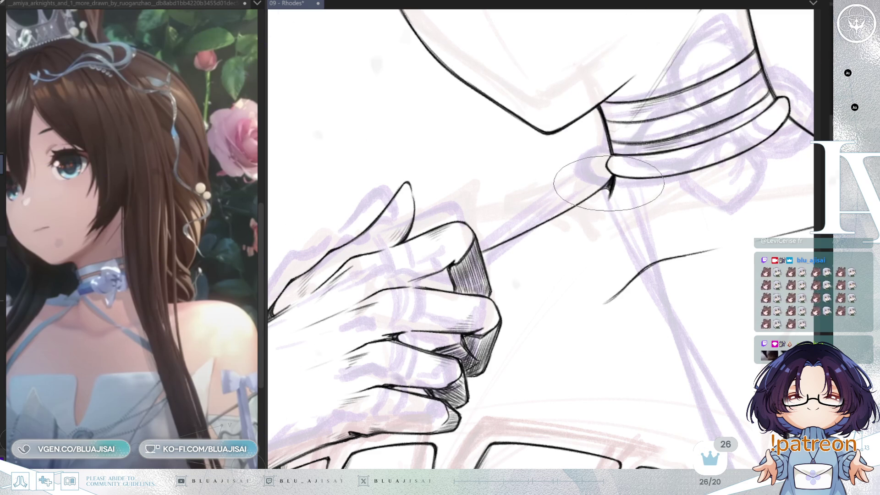
{"action": "scroll", "coordinate": [556, 302], "scroll_direction": "down", "scroll_amount": 5}
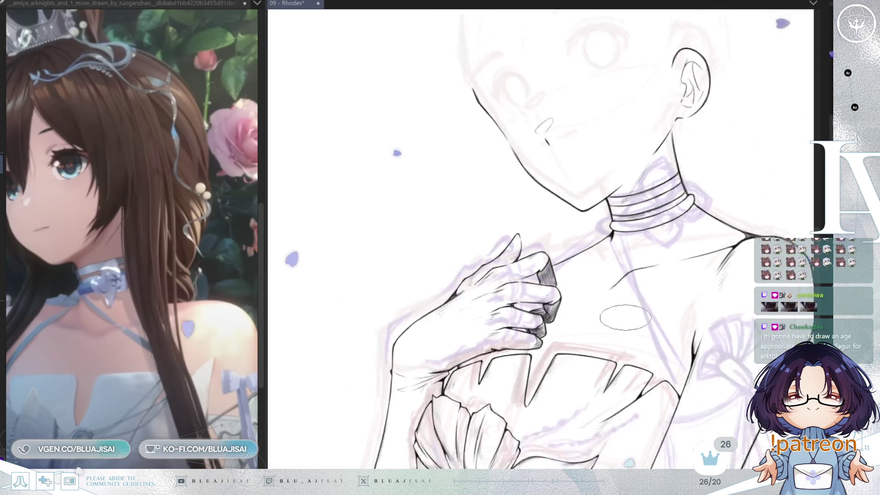
{"action": "left_click_drag", "start_coordinate": [556, 302], "coordinate": [564, 465]}
{"action": "key", "text": "h"}
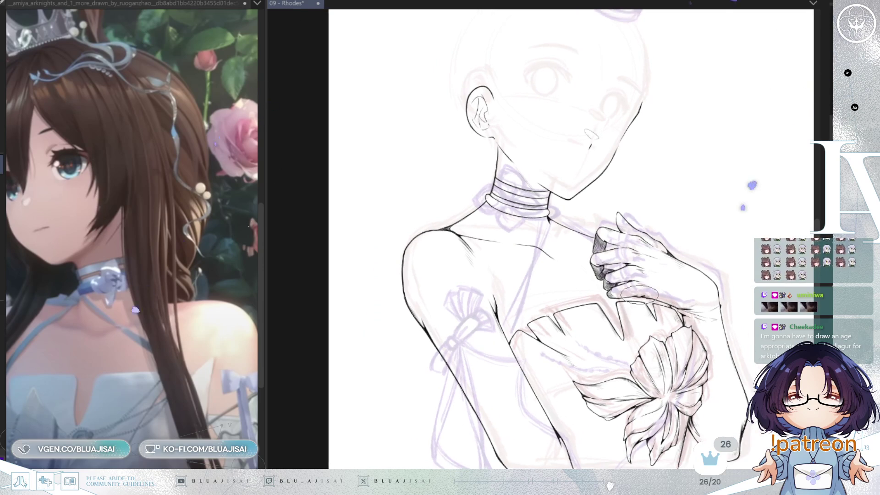
{"action": "scroll", "coordinate": [722, 253], "scroll_direction": "up", "scroll_amount": 3}
{"action": "key", "text": "h"}
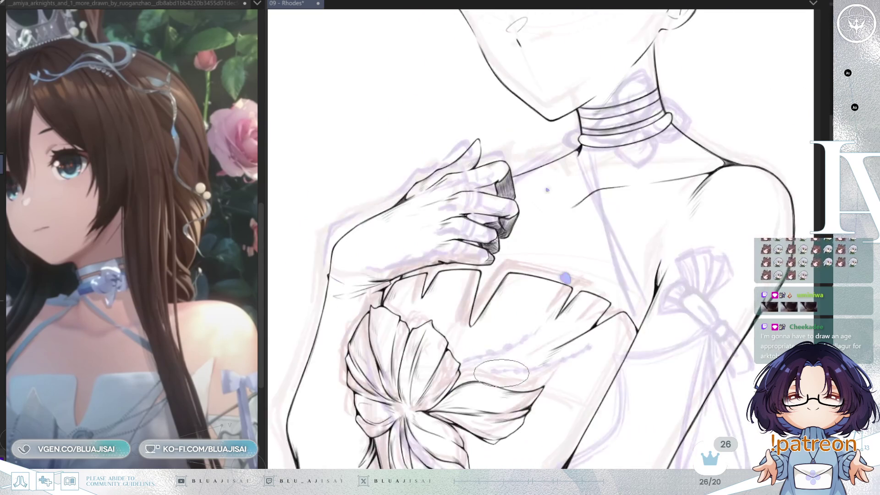
{"action": "scroll", "coordinate": [546, 299], "scroll_direction": "up", "scroll_amount": 2}
{"action": "scroll", "coordinate": [590, 310], "scroll_direction": "up", "scroll_amount": 2}
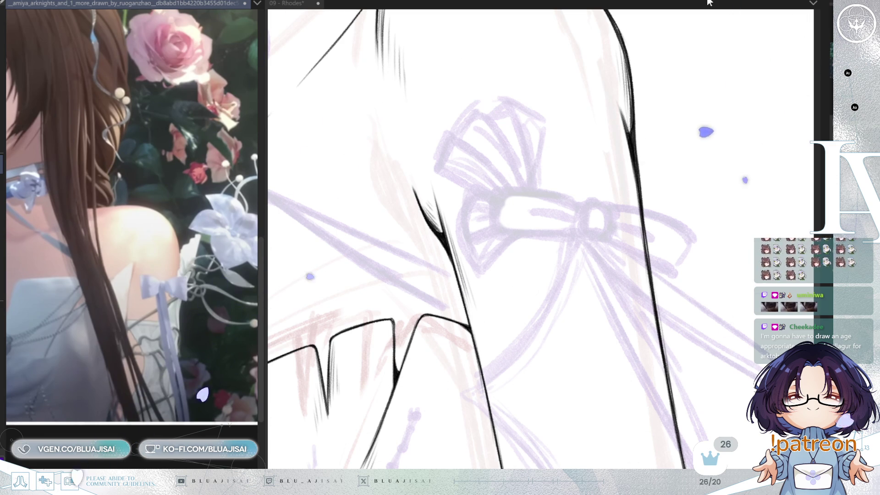
{"action": "left_click", "coordinate": [699, 111]}
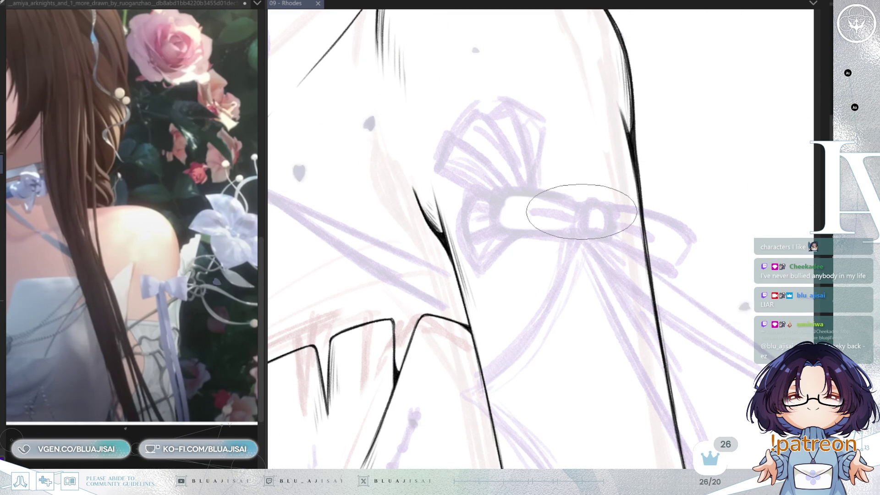
{"action": "key", "text": "h"}
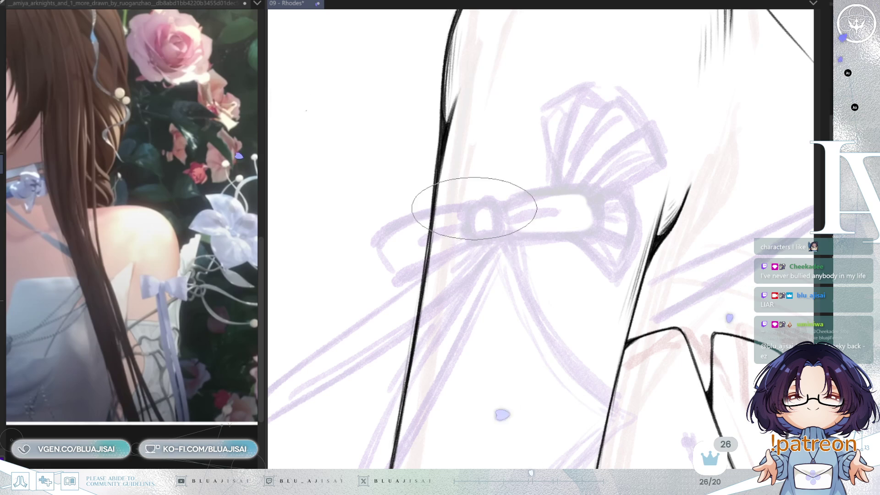
- Ink the bow knot's right edge and the thin lines running down-left and up-right from it
{"action": "mouse_move", "coordinate": [476, 212]}
{"action": "left_mouse_down"}
{"action": "mouse_move", "coordinate": [481, 232]}
{"action": "mouse_move", "coordinate": [460, 230]}
{"action": "left_mouse_up"}
{"action": "key", "text": "ctrl+z"}
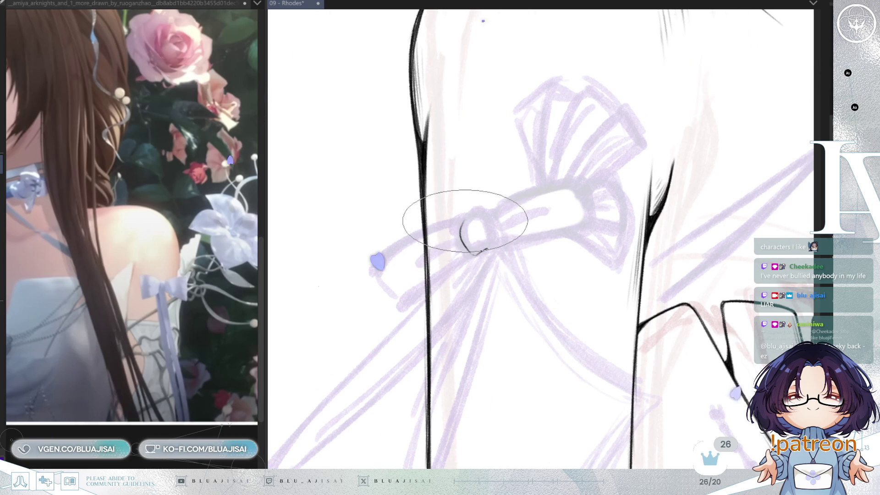
{"action": "key", "text": "ctrl+]"}
{"action": "left_click_drag", "start_coordinate": [499, 204], "coordinate": [502, 234]}
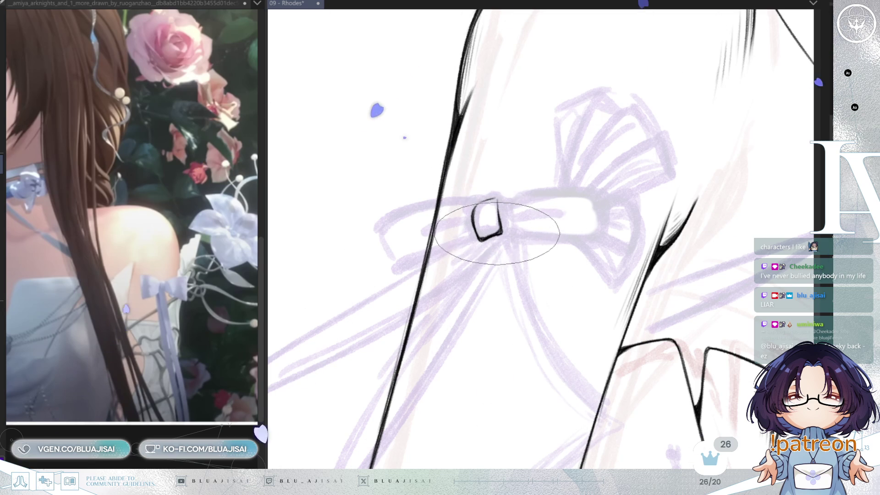
{"action": "mouse_move", "coordinate": [517, 226]}
{"action": "left_mouse_down"}
{"action": "mouse_move", "coordinate": [541, 172]}
{"action": "mouse_move", "coordinate": [527, 258]}
{"action": "mouse_move", "coordinate": [570, 226]}
{"action": "left_mouse_up"}
{"action": "left_click_drag", "start_coordinate": [469, 210], "coordinate": [421, 244]}
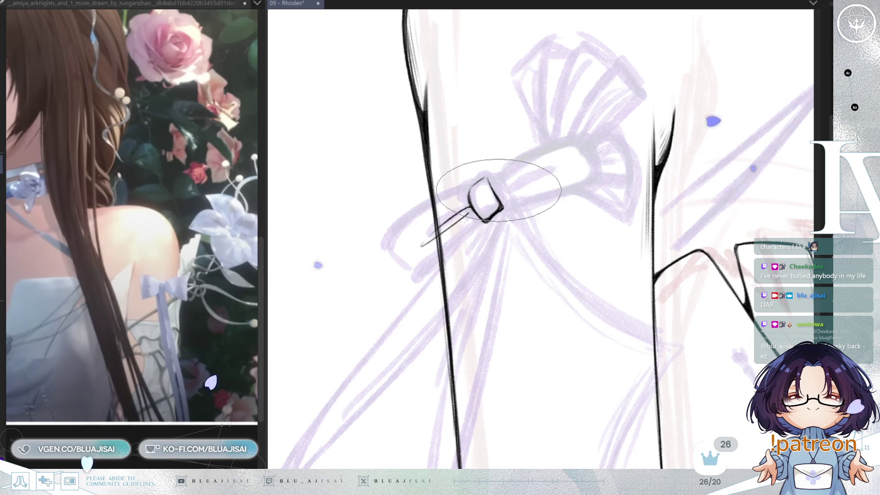
{"action": "mouse_move", "coordinate": [502, 191]}
{"action": "left_mouse_down"}
{"action": "mouse_move", "coordinate": [550, 168]}
{"action": "mouse_move", "coordinate": [420, 233]}
{"action": "left_mouse_up"}
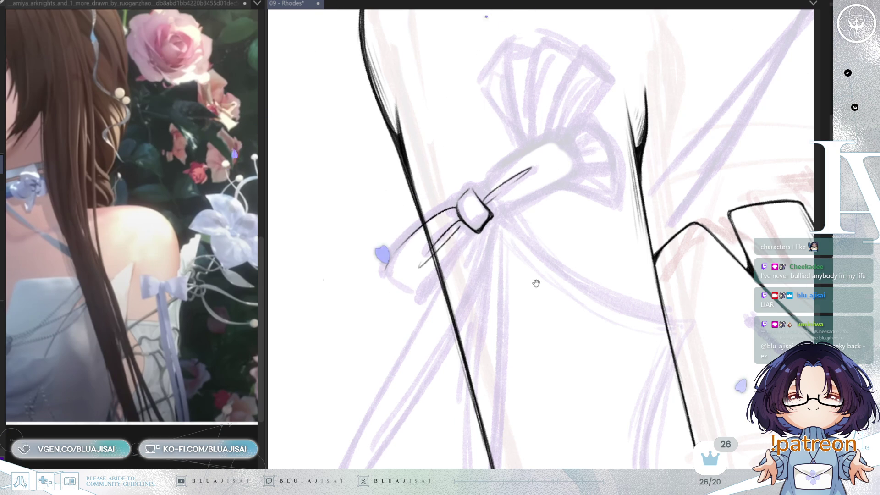
- Close and clean up the left bow loop's outline, then lasso-select the finished loop
{"action": "mouse_move", "coordinate": [511, 285]}
{"action": "left_mouse_down"}
{"action": "mouse_move", "coordinate": [510, 293]}
{"action": "mouse_move", "coordinate": [442, 177]}
{"action": "mouse_move", "coordinate": [422, 160]}
{"action": "left_mouse_up"}
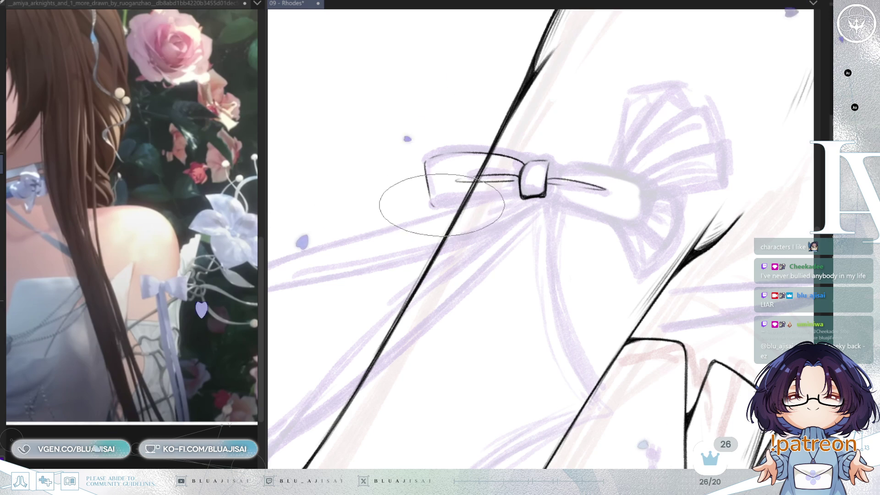
{"action": "left_click_drag", "start_coordinate": [442, 205], "coordinate": [462, 298]}
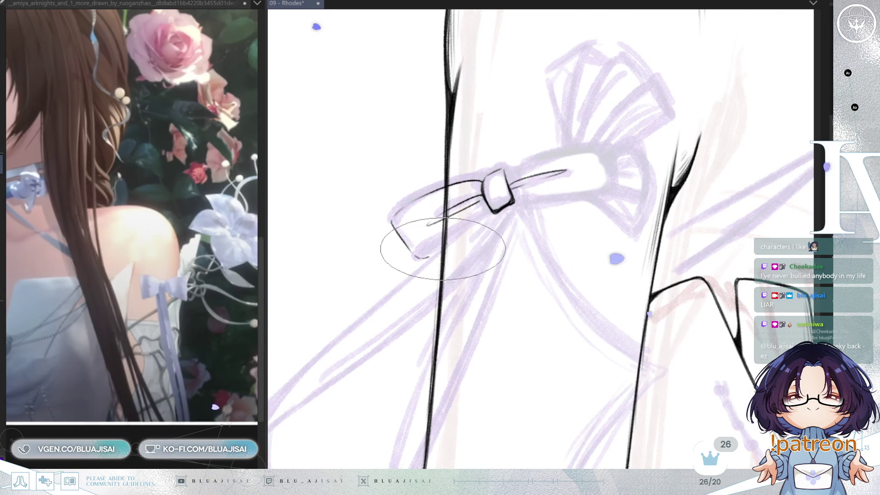
{"action": "left_click_drag", "start_coordinate": [418, 257], "coordinate": [486, 219]}
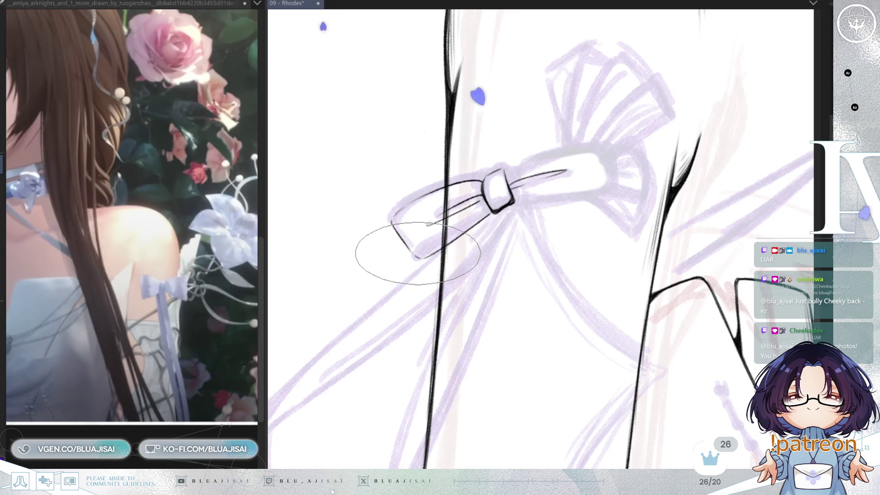
{"action": "key", "text": "Delete"}
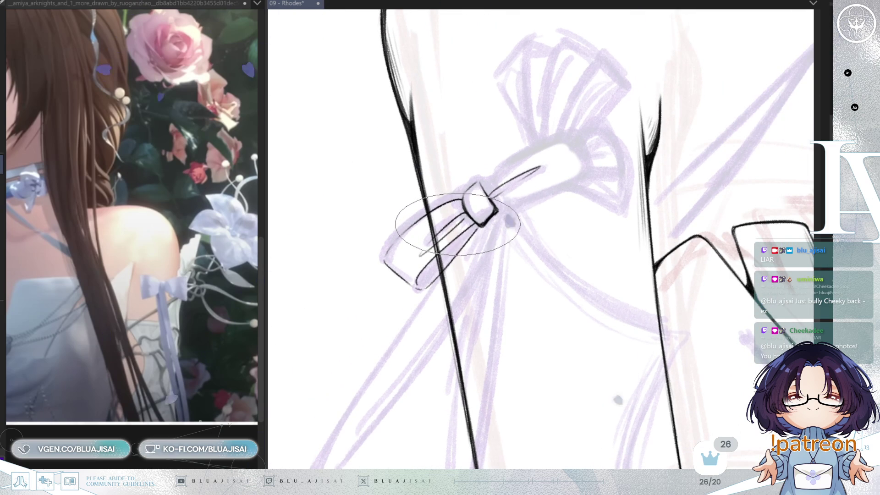
{"action": "mouse_move", "coordinate": [462, 236]}
{"action": "left_mouse_down"}
{"action": "mouse_move", "coordinate": [415, 283]}
{"action": "mouse_move", "coordinate": [472, 224]}
{"action": "left_mouse_up"}
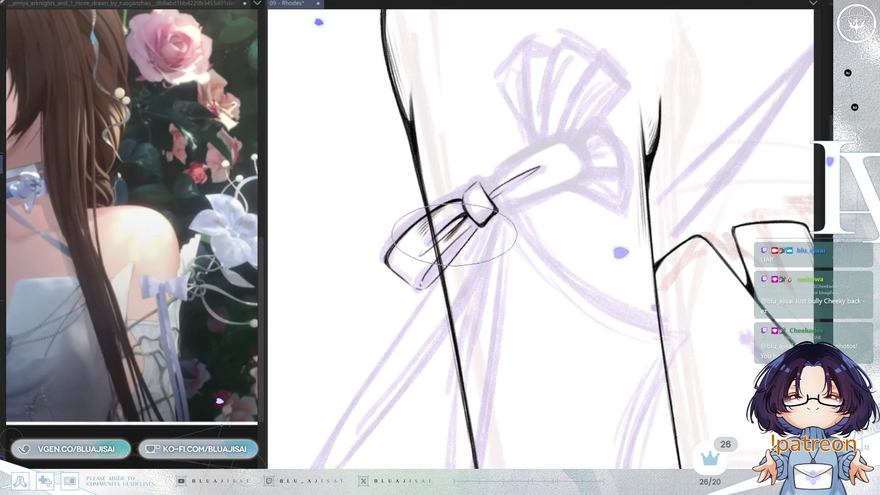
{"action": "left_click_drag", "start_coordinate": [466, 231], "coordinate": [439, 298]}
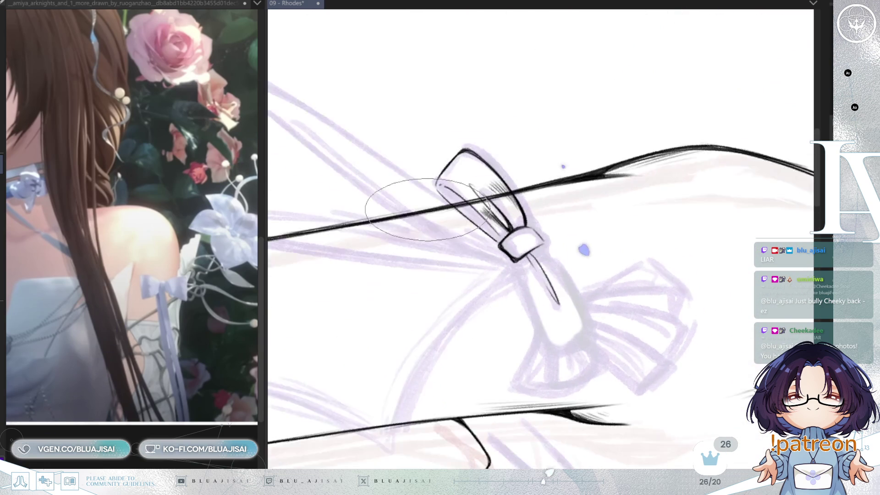
{"action": "left_click_drag", "start_coordinate": [412, 217], "coordinate": [451, 198]}
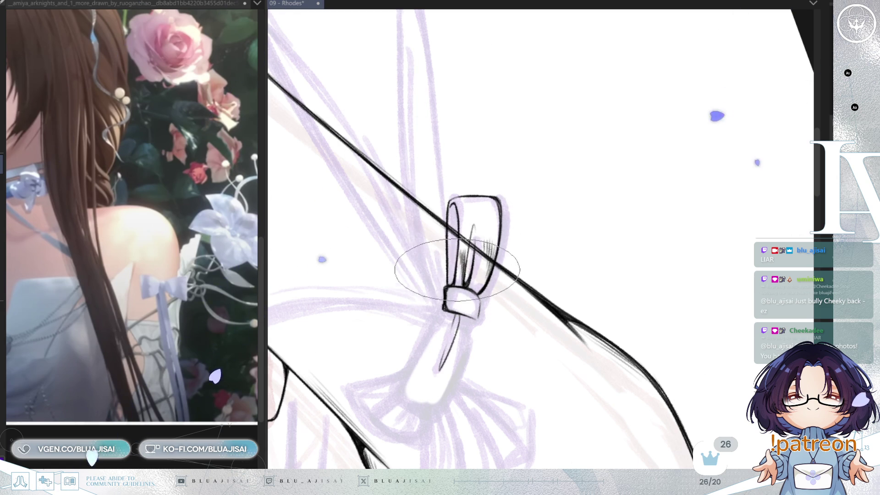
{"action": "left_click_drag", "start_coordinate": [450, 208], "coordinate": [520, 222]}
{"action": "key", "text": "h"}
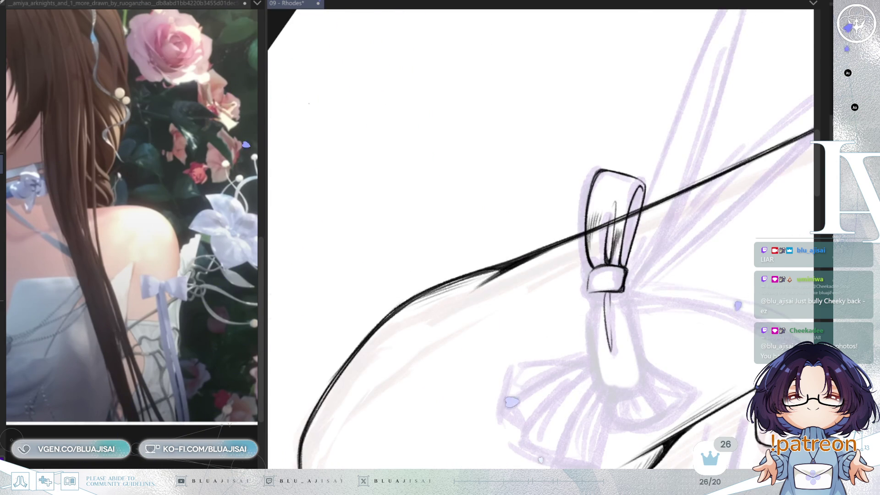
{"action": "mouse_move", "coordinate": [660, 165]}
{"action": "left_mouse_down"}
{"action": "mouse_move", "coordinate": [659, 234]}
{"action": "mouse_move", "coordinate": [592, 245]}
{"action": "left_mouse_up"}
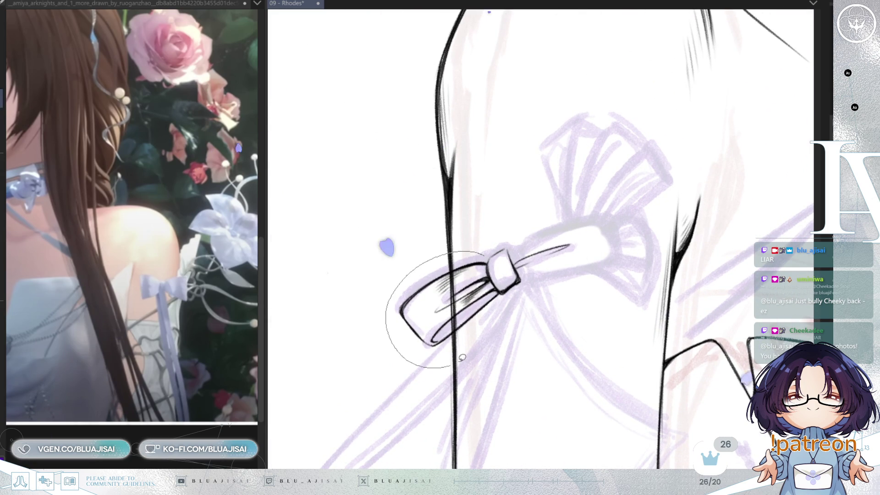
{"action": "left_click_drag", "start_coordinate": [492, 272], "coordinate": [490, 272]}
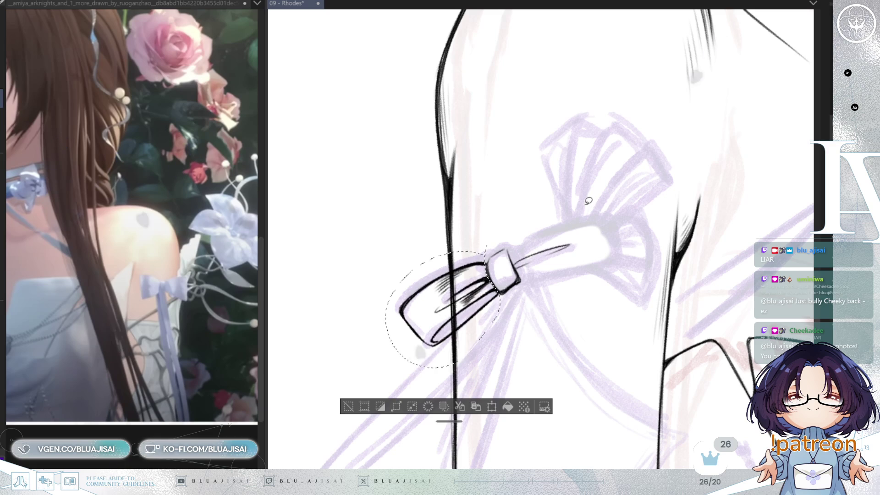
- Rotate and move the pasted loop copy into the right-loop position opposite the knot
{"action": "key", "text": "ctrl+t"}
{"action": "left_click_drag", "start_coordinate": [531, 353], "coordinate": [544, 369]}
{"action": "mouse_move", "coordinate": [374, 440]}
{"action": "left_mouse_down"}
{"action": "mouse_move", "coordinate": [539, 278]}
{"action": "mouse_move", "coordinate": [532, 310]}
{"action": "mouse_move", "coordinate": [584, 255]}
{"action": "mouse_move", "coordinate": [658, 238]}
{"action": "left_mouse_up"}
{"action": "left_click_drag", "start_coordinate": [546, 289], "coordinate": [559, 278]}
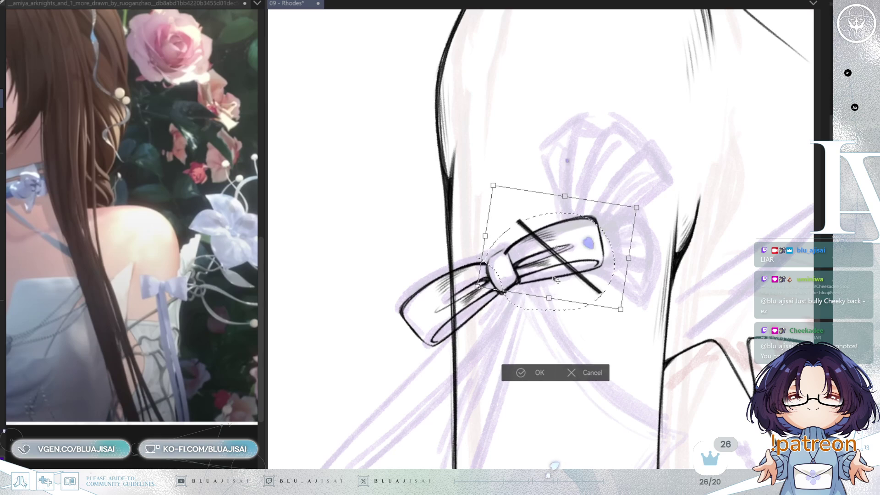
{"action": "left_click_drag", "start_coordinate": [658, 230], "coordinate": [655, 238]}
{"action": "left_click_drag", "start_coordinate": [596, 277], "coordinate": [584, 285]}
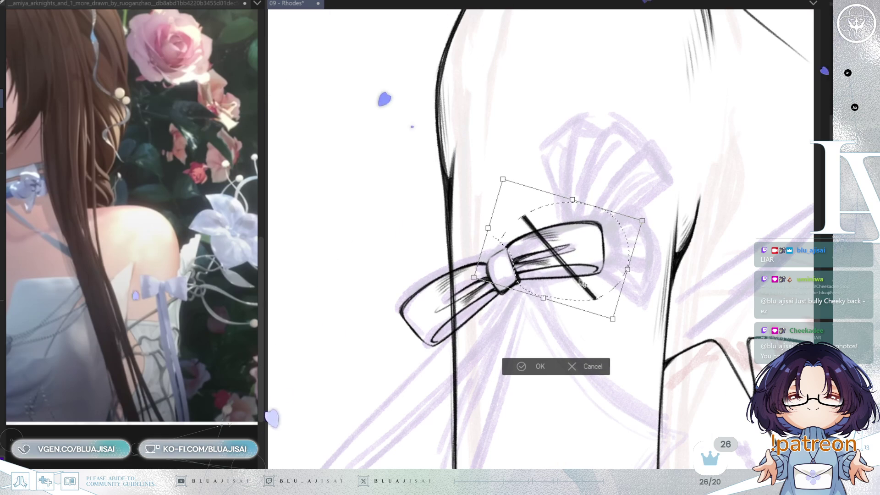
{"action": "left_click_drag", "start_coordinate": [585, 285], "coordinate": [583, 288]}
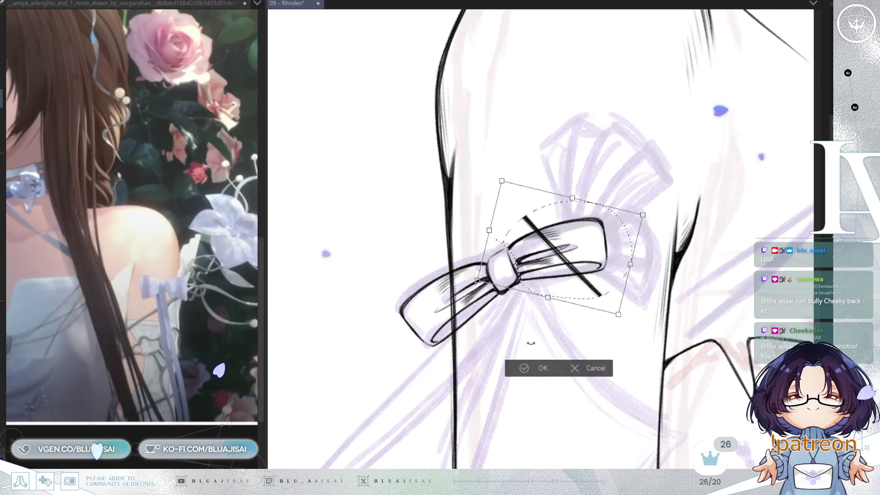
{"action": "left_click_drag", "start_coordinate": [532, 354], "coordinate": [539, 328]}
{"action": "left_click", "coordinate": [517, 367]}
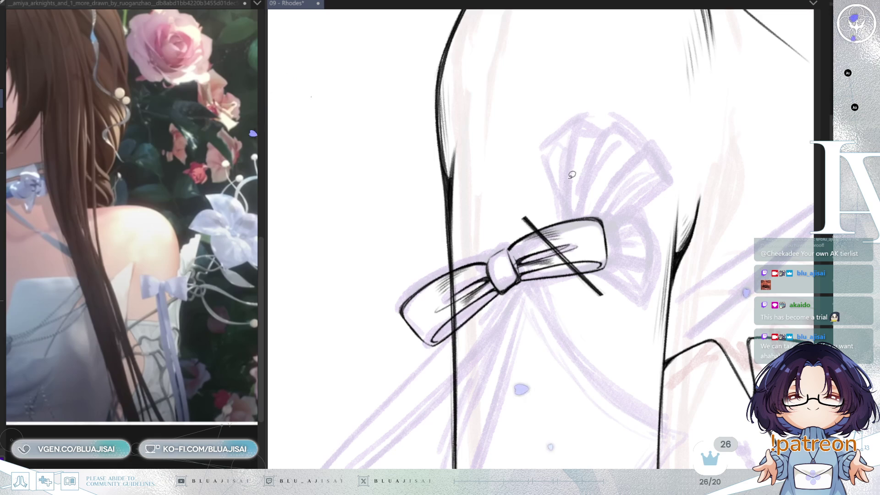
- Commit the transformed right loop in place and zoom in on the bow
{"action": "scroll", "coordinate": [548, 226], "scroll_direction": "up", "scroll_amount": 2}
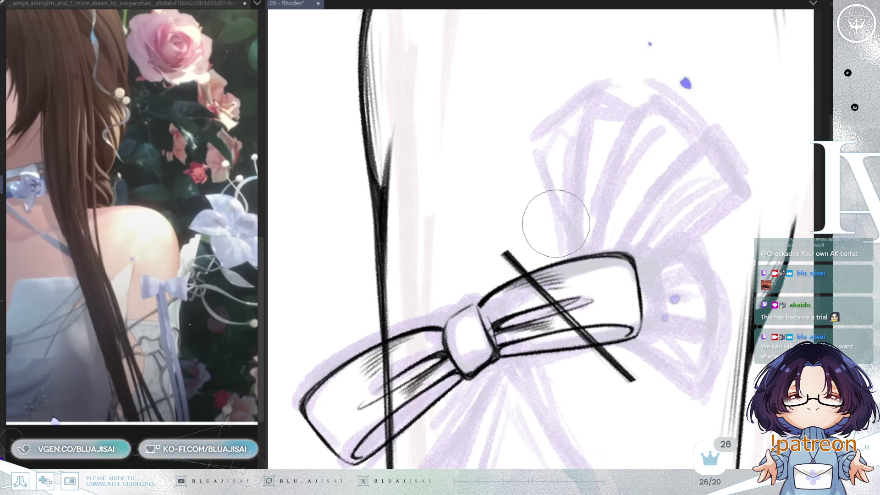
- Undo a stray stroke near the bow and erase stray lines inside and right of the right loop
{"action": "left_click_drag", "start_coordinate": [556, 260], "coordinate": [586, 173]}
{"action": "scroll", "coordinate": [538, 219], "scroll_direction": "up", "scroll_amount": 1}
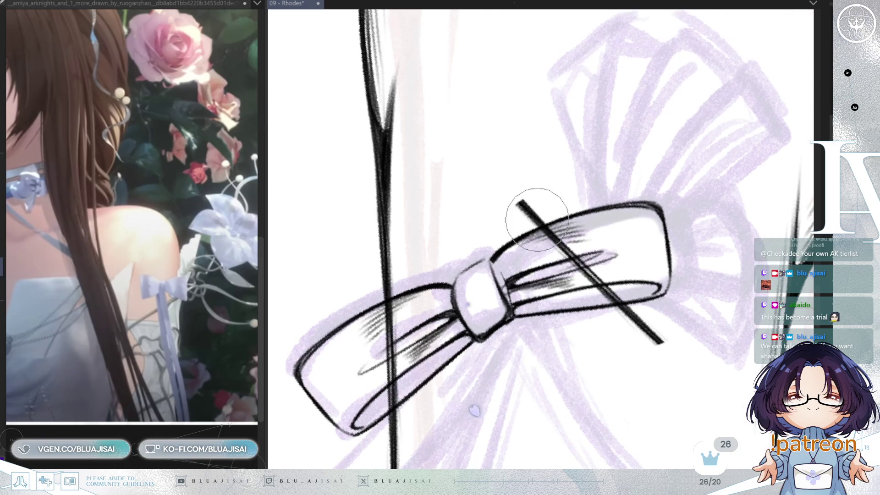
{"action": "key", "text": "ctrl+z"}
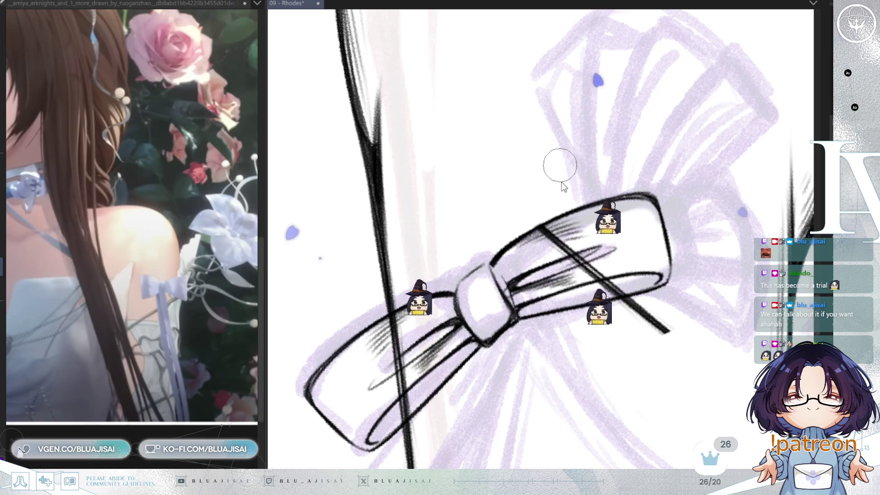
{"action": "key", "text": "Delete"}
{"action": "mouse_move", "coordinate": [536, 229]}
{"action": "left_mouse_down"}
{"action": "mouse_move", "coordinate": [596, 225]}
{"action": "mouse_move", "coordinate": [596, 239]}
{"action": "left_mouse_up"}
{"action": "key", "text": "Delete"}
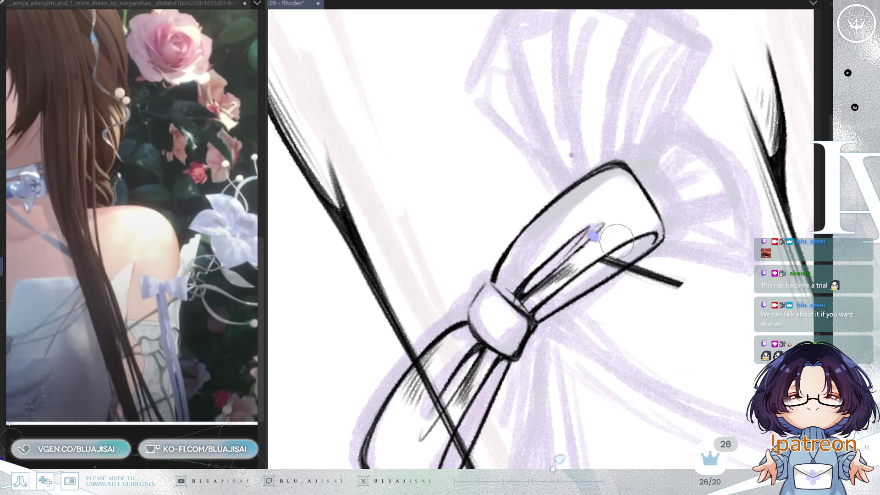
{"action": "key", "text": "Delete"}
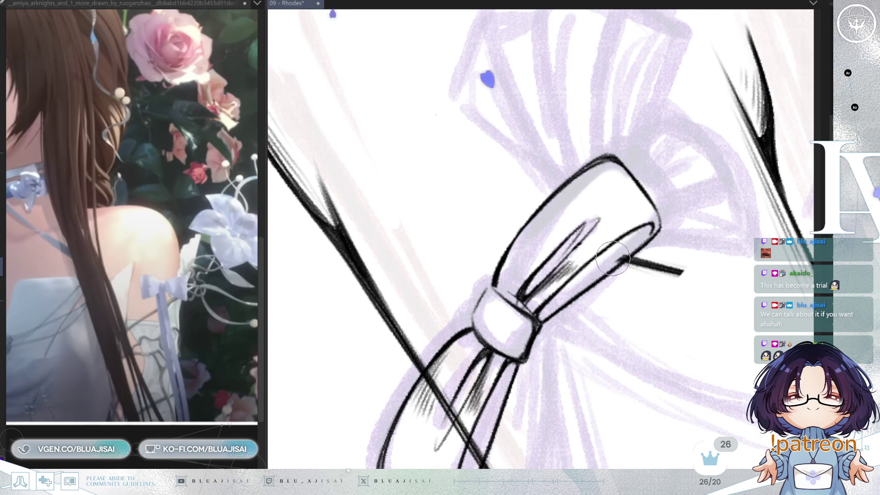
{"action": "left_click_drag", "start_coordinate": [613, 273], "coordinate": [688, 266]}
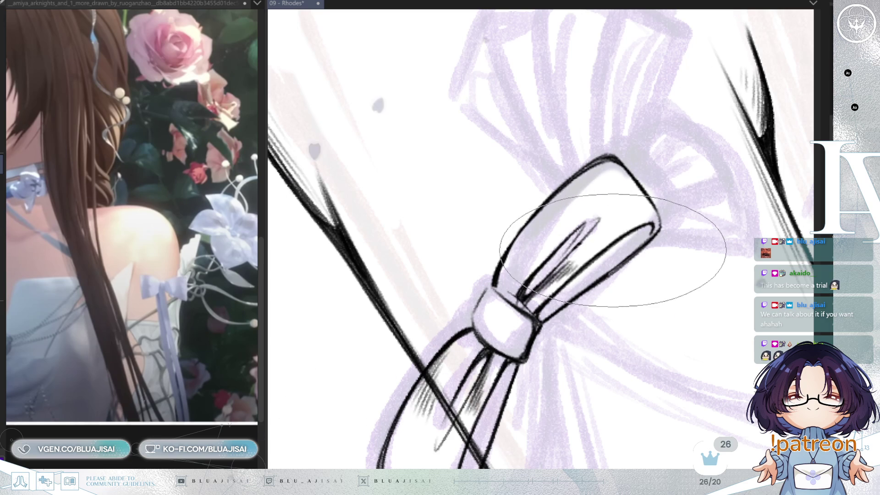
- Switch to a small round brush and zoom out with the bow tilted to check it
{"action": "key", "text": "Delete"}
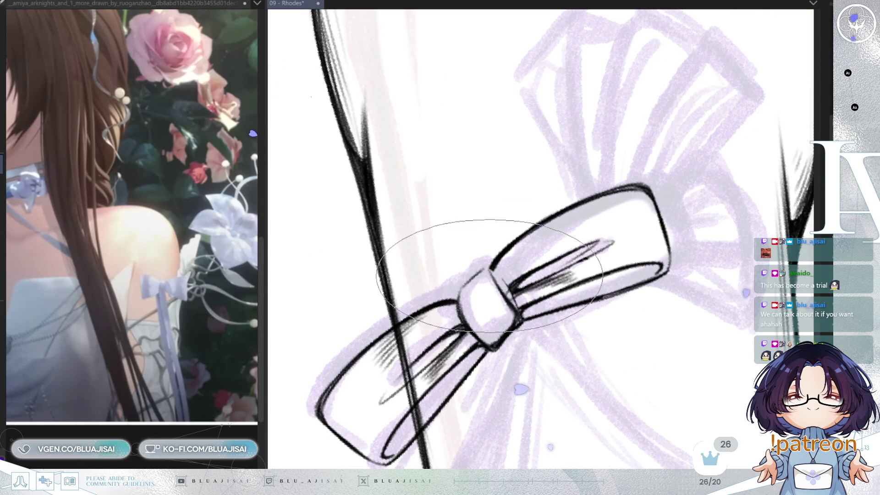
{"action": "key", "text": "End"}
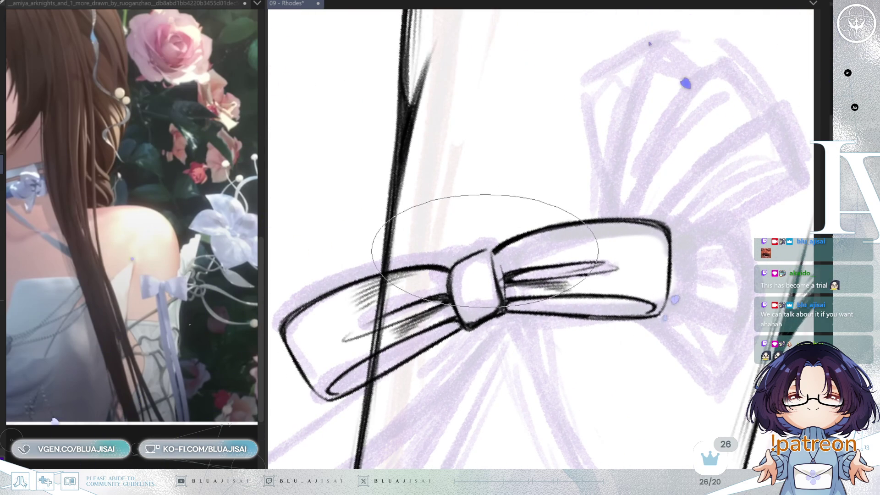
{"action": "key", "text": "End"}
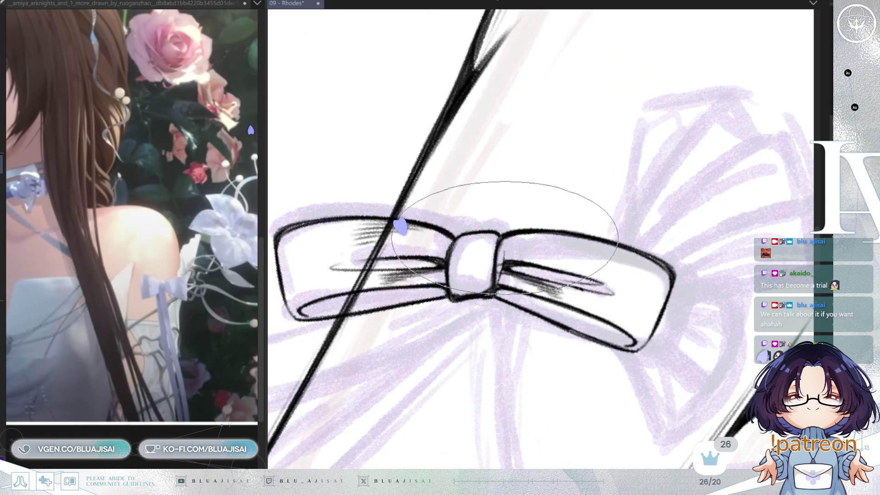
{"action": "key", "text": "p"}
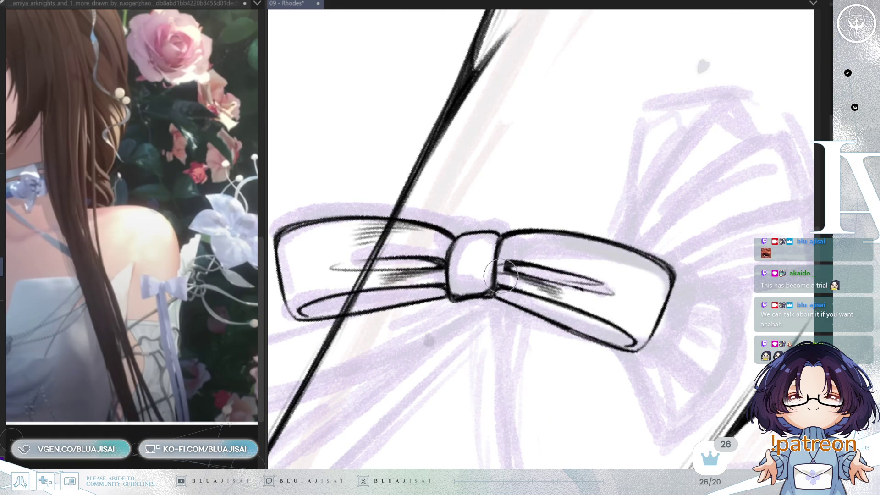
{"action": "mouse_move", "coordinate": [609, 192]}
{"action": "left_mouse_down"}
{"action": "mouse_move", "coordinate": [536, 259]}
{"action": "mouse_move", "coordinate": [651, 265]}
{"action": "left_mouse_up"}
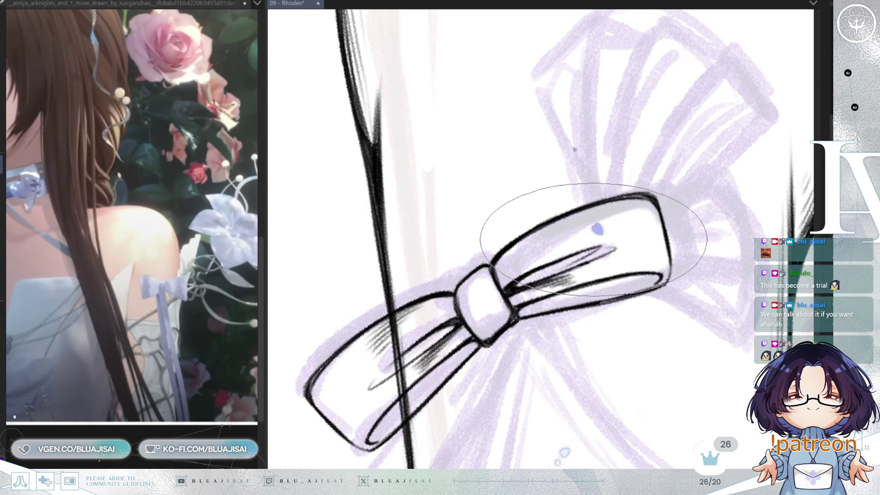
{"action": "scroll", "coordinate": [592, 243], "scroll_direction": "down", "scroll_amount": 2}
{"action": "scroll", "coordinate": [591, 242], "scroll_direction": "down", "scroll_amount": 2}
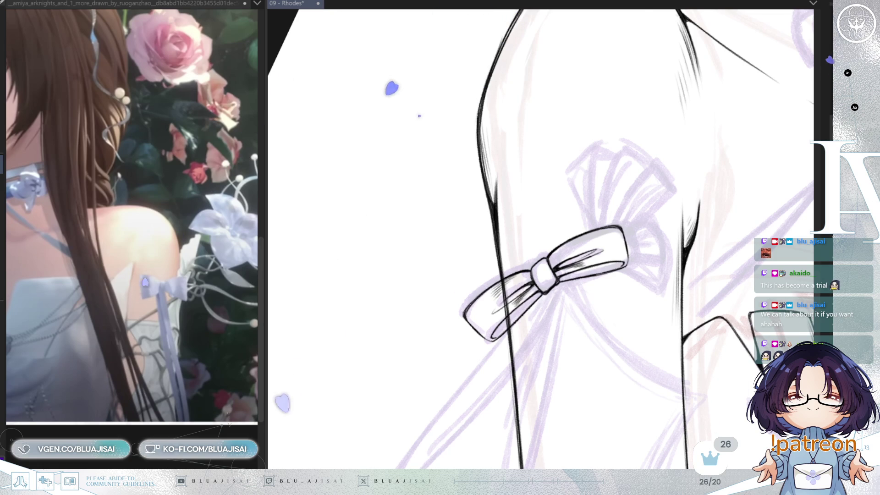
- Compare the bow with and without its upper-right loop outline, then lasso and deselect the left loop
{"action": "key", "text": "ctrl+z"}
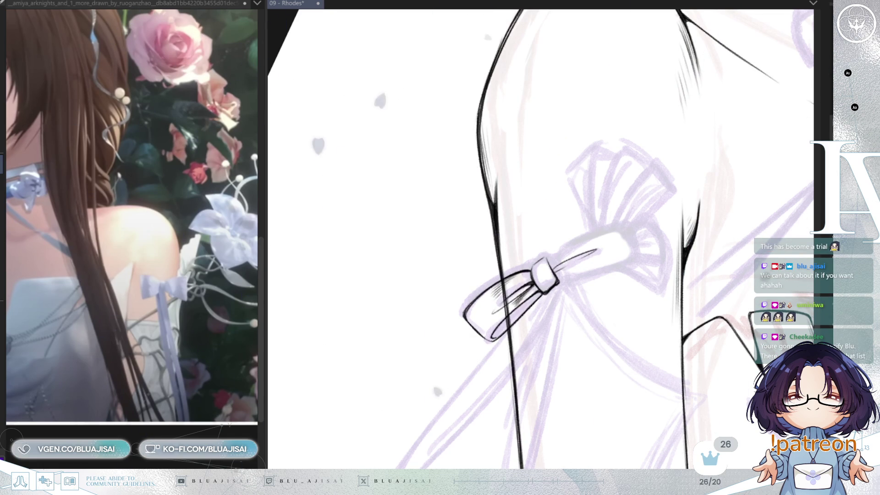
{"action": "key", "text": "ctrl+y"}
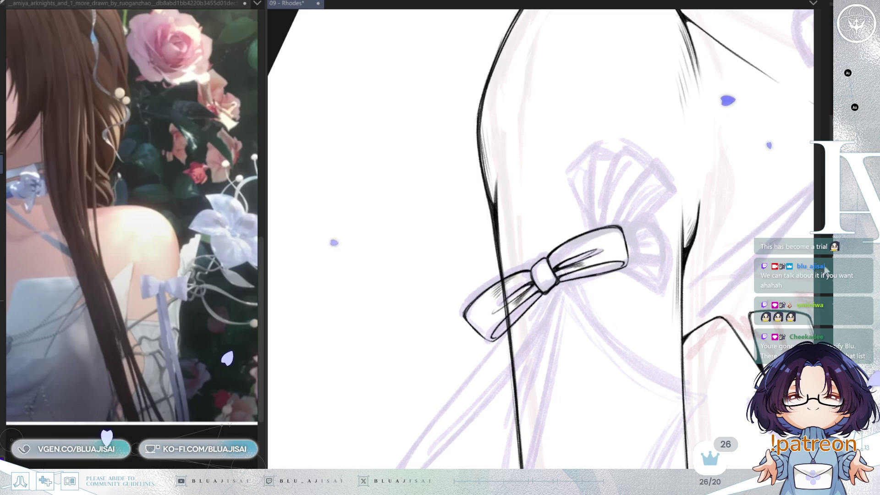
{"action": "scroll", "coordinate": [527, 275], "scroll_direction": "up", "scroll_amount": 1}
{"action": "scroll", "coordinate": [547, 280], "scroll_direction": "up", "scroll_amount": 1}
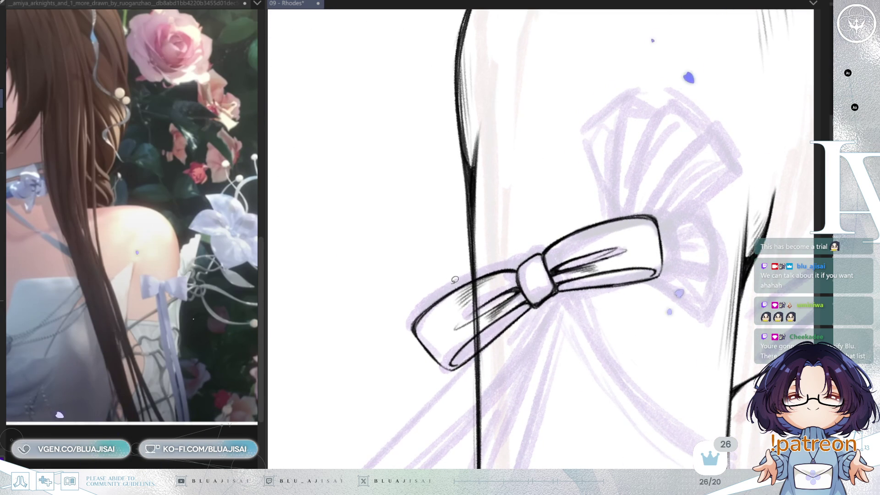
{"action": "left_click_drag", "start_coordinate": [542, 288], "coordinate": [479, 259]}
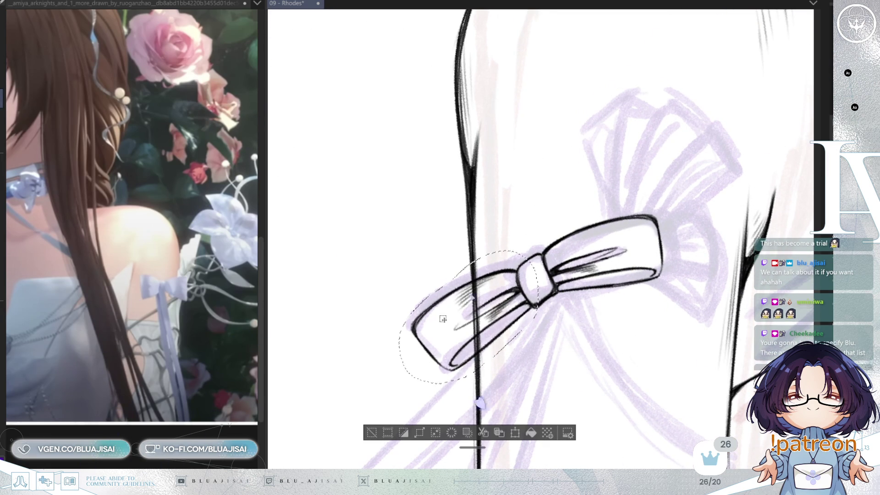
{"action": "left_click", "coordinate": [372, 433]}
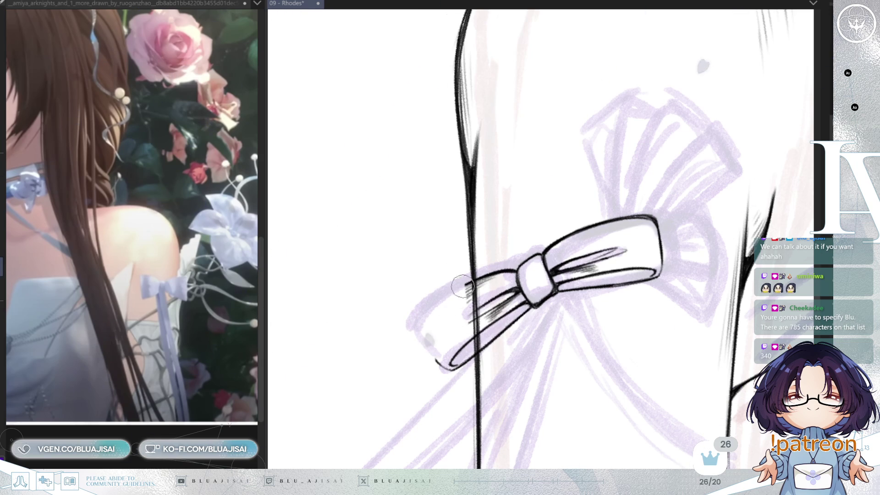
- Erase the bow's left loop lines after undoing a trial curl at the ribbon's end
{"action": "scroll", "coordinate": [467, 272], "scroll_direction": "up", "scroll_amount": 1}
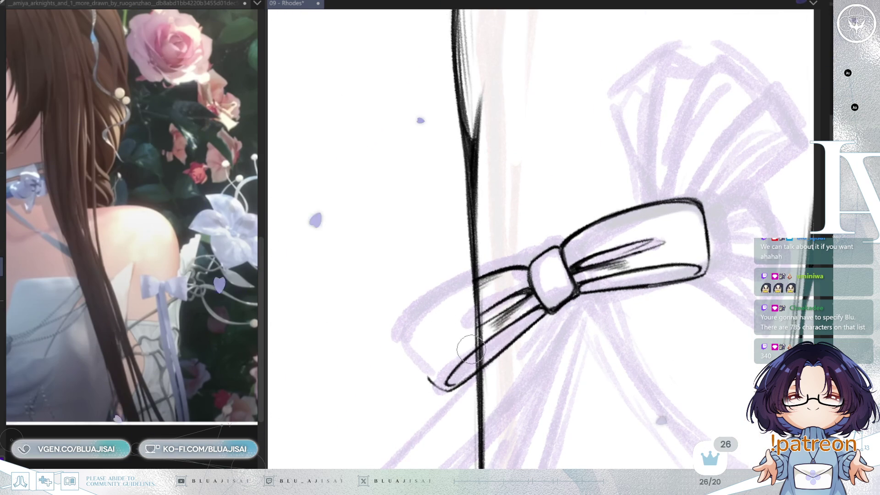
{"action": "left_click_drag", "start_coordinate": [456, 367], "coordinate": [451, 386]}
{"action": "key", "text": "ctrl+z"}
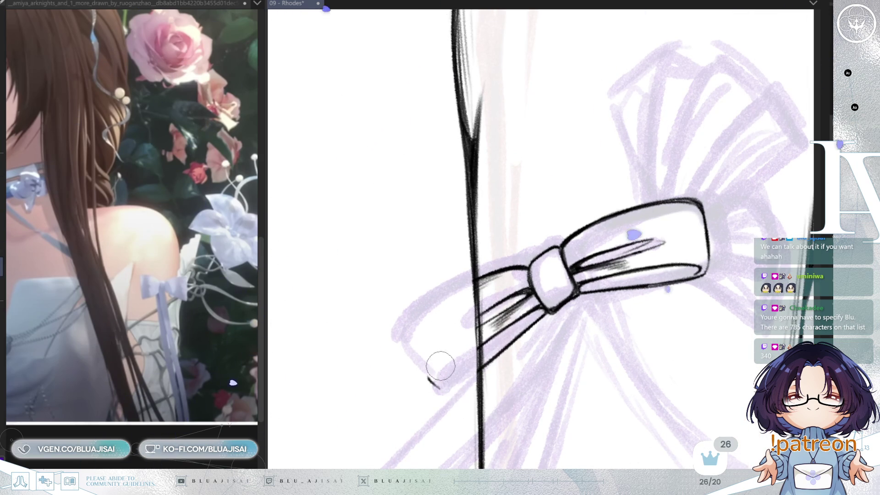
{"action": "left_click_drag", "start_coordinate": [481, 257], "coordinate": [484, 310]}
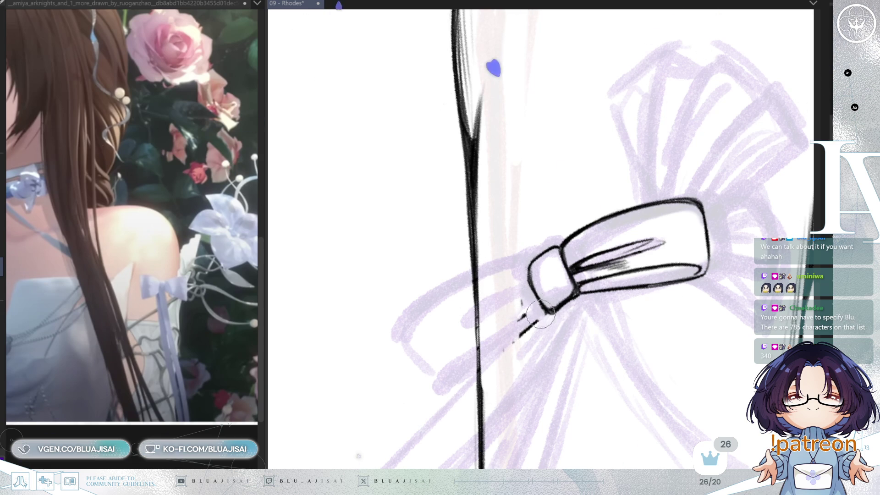
- Erase leftover marks below the knot and reorient the view so the arm line stands upright
{"action": "left_click_drag", "start_coordinate": [526, 304], "coordinate": [521, 344]}
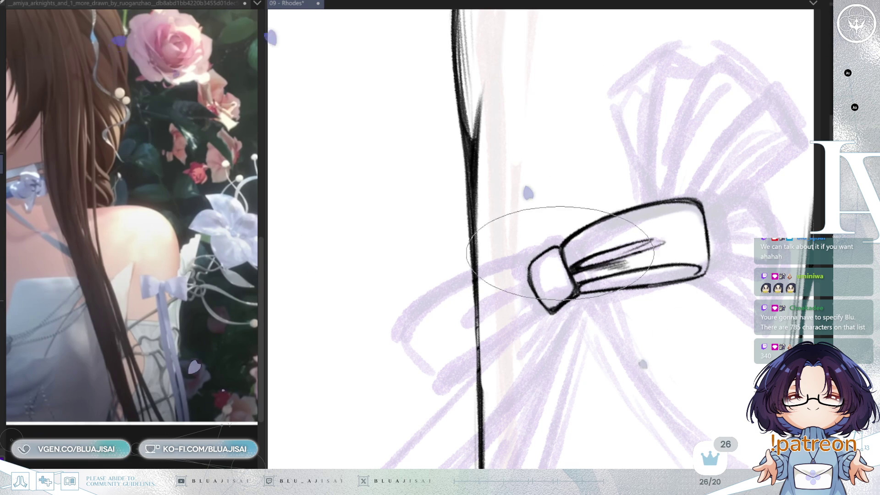
{"action": "key", "text": "h"}
{"action": "left_click_drag", "start_coordinate": [638, 236], "coordinate": [596, 242]}
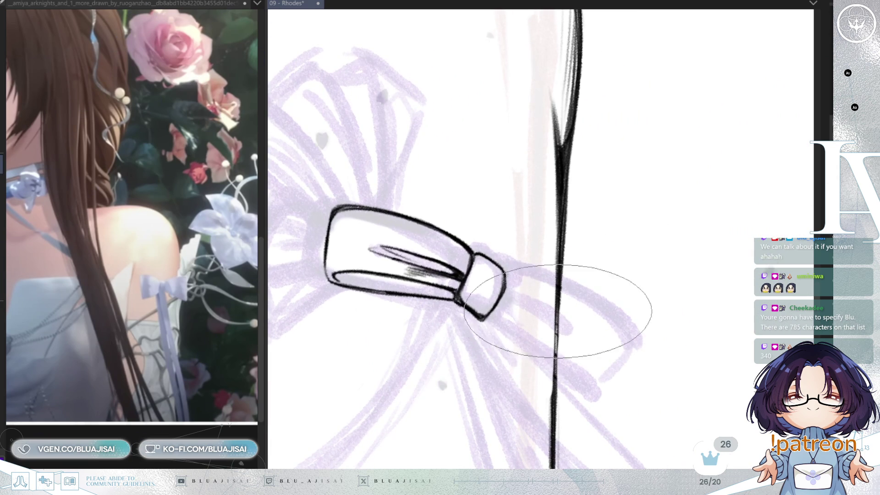
{"action": "key", "text": "bracketleft"}
{"action": "key", "text": "bracketleft"}
{"action": "key", "text": "bracketleft"}
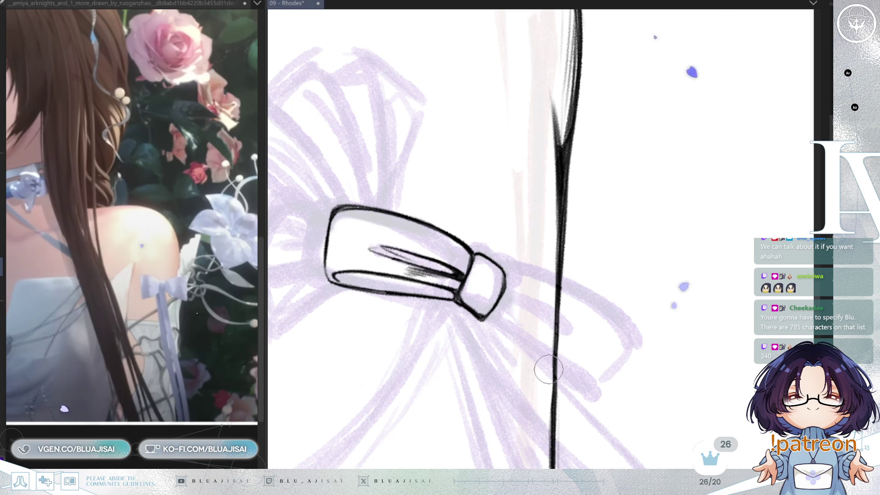
{"action": "key", "text": "bracketright"}
{"action": "key", "text": "bracketright"}
{"action": "key", "text": "bracketright"}
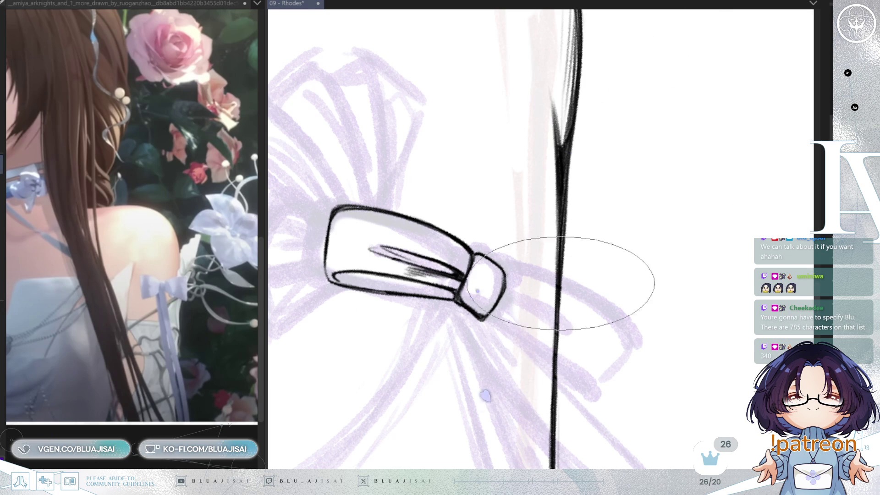
{"action": "key", "text": "m"}
{"action": "key", "text": "ctrl+bracketright"}
{"action": "key", "text": "ctrl+bracketright"}
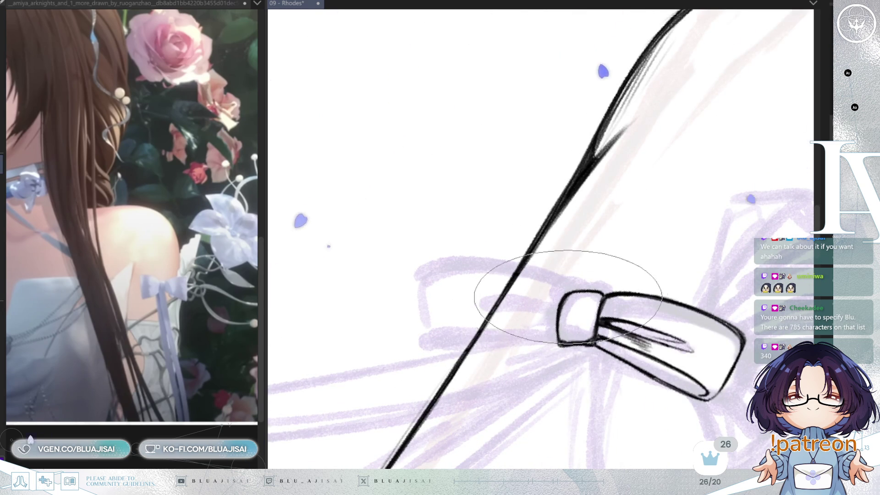
{"action": "key", "text": "ctrl+bracketleft"}
{"action": "key", "text": "ctrl+bracketleft"}
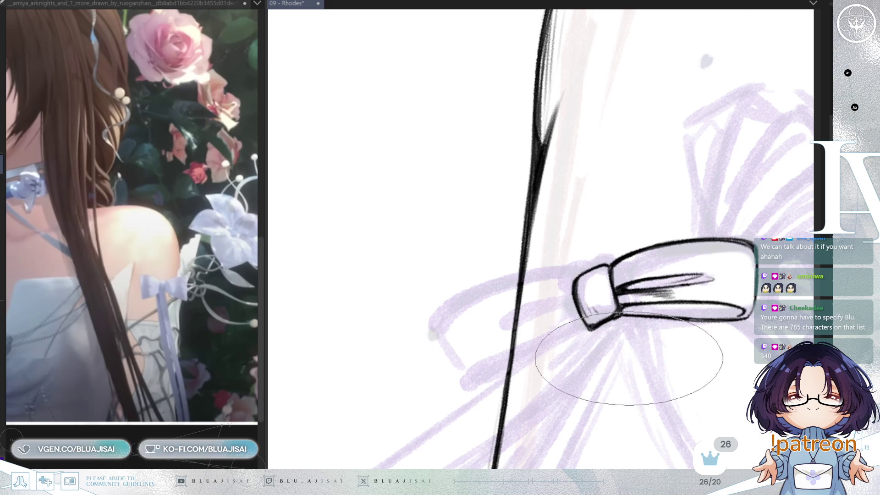
{"action": "left_click_drag", "start_coordinate": [687, 324], "coordinate": [762, 266]}
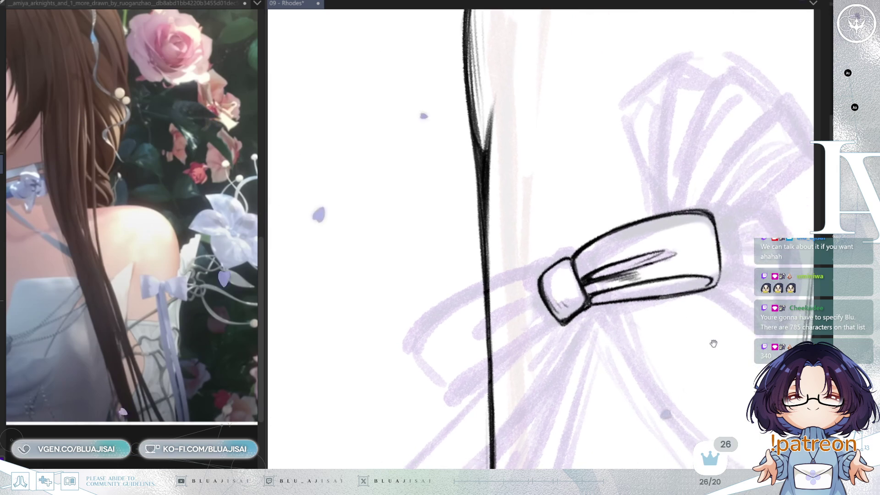
- Restore the hatched left loop, erase the stray line across it, and warp both loops with Liquify
{"action": "key", "text": "ctrl+z"}
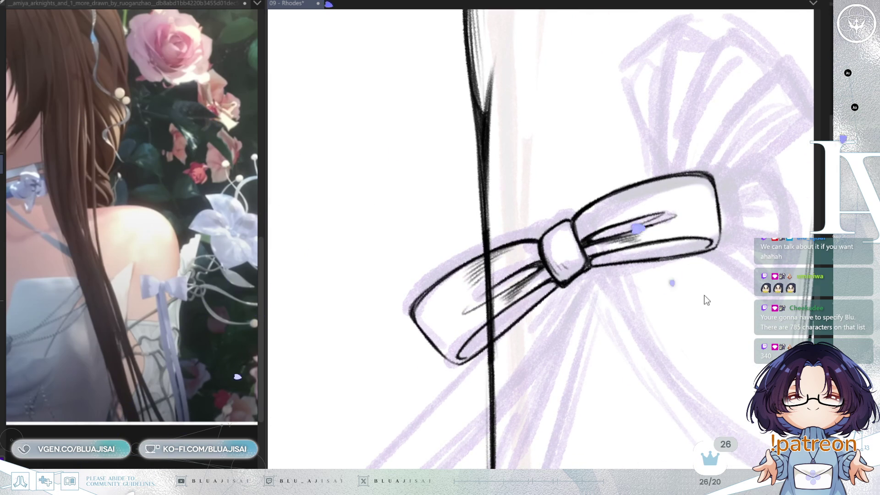
{"action": "key", "text": "ctrl+z"}
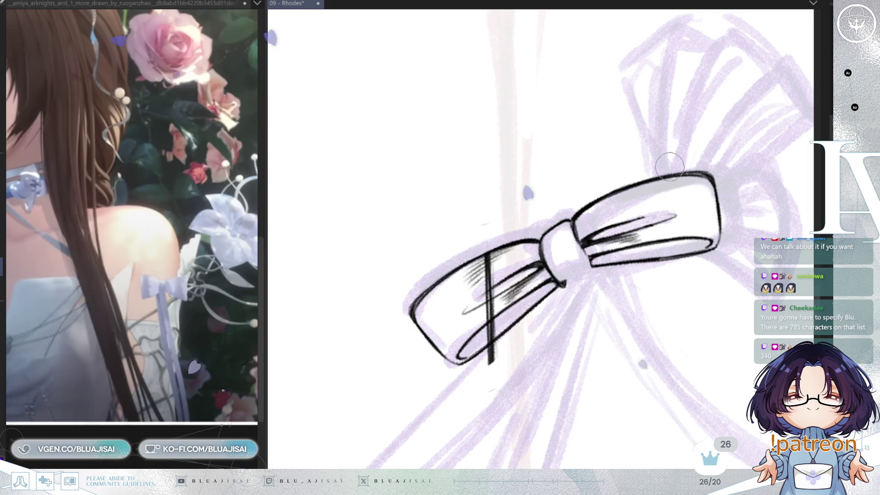
{"action": "key", "text": "ctrl+z"}
{"action": "key", "text": "ctrl+y"}
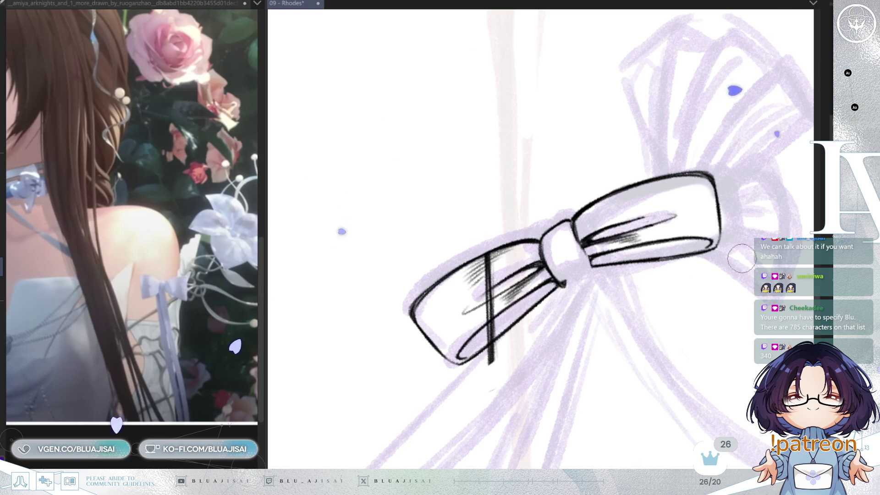
{"action": "key", "text": "ctrl+z"}
{"action": "key", "text": "ctrl+y"}
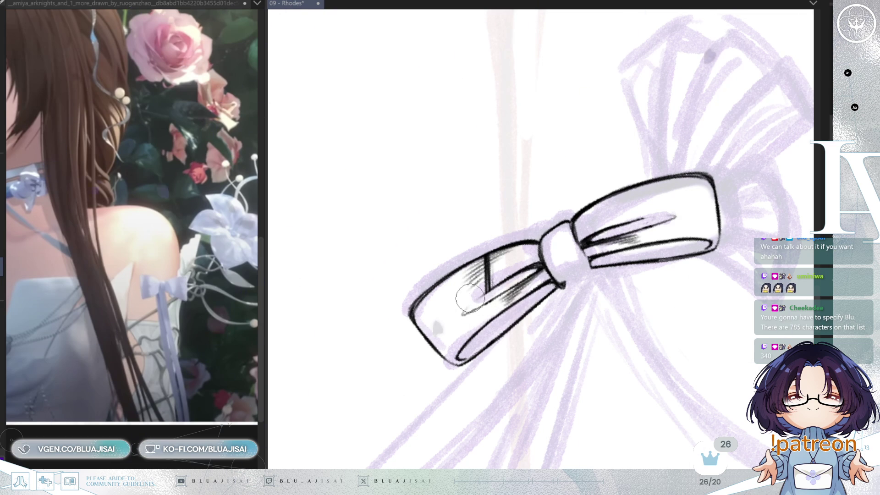
{"action": "mouse_move", "coordinate": [490, 270]}
{"action": "left_mouse_down"}
{"action": "mouse_move", "coordinate": [521, 248]}
{"action": "mouse_move", "coordinate": [470, 269]}
{"action": "left_mouse_up"}
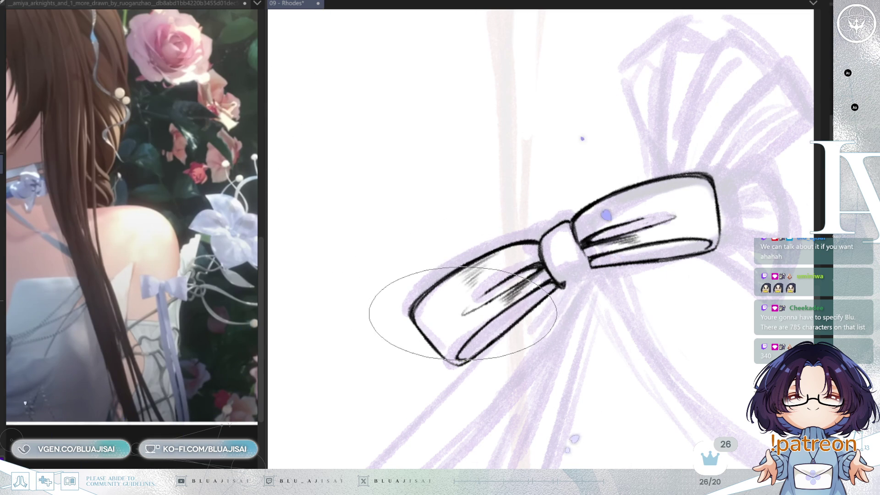
{"action": "left_click_drag", "start_coordinate": [491, 295], "coordinate": [550, 334]}
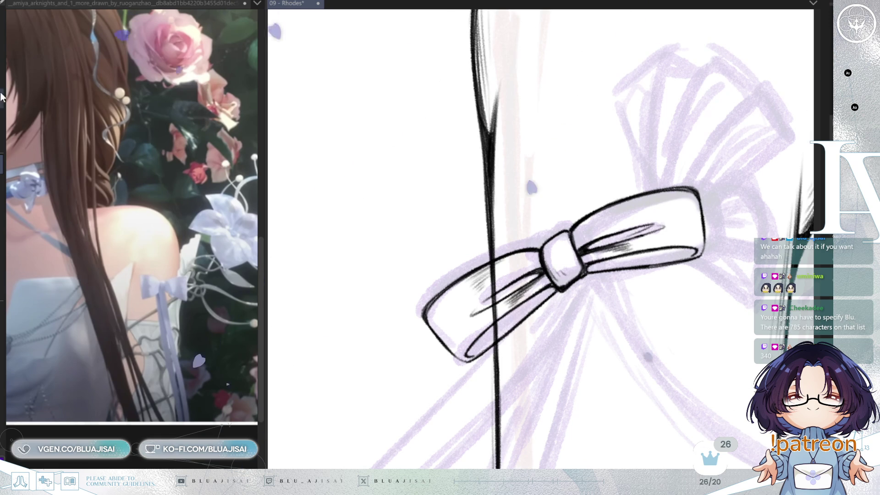
- Clear the knot's strokes and hatching with two lasso deletions, then redraw it with a boxy outline
{"action": "left_click_drag", "start_coordinate": [556, 191], "coordinate": [618, 189]}
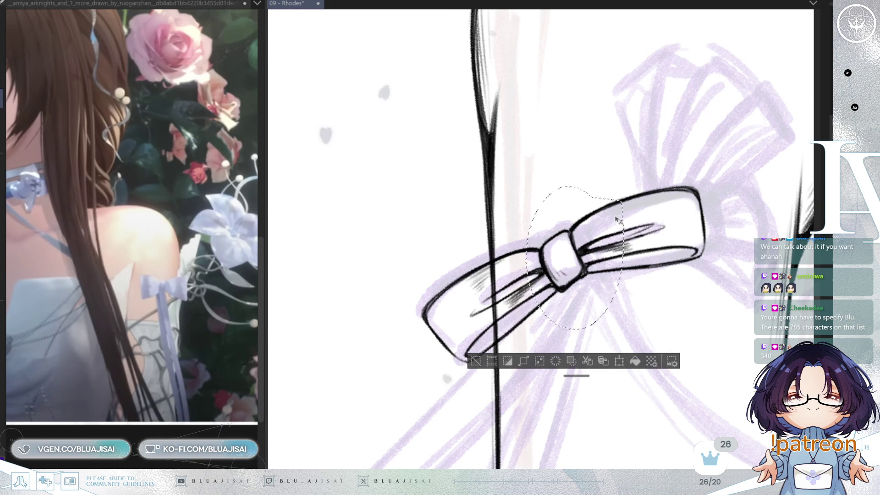
{"action": "key", "text": "Delete"}
{"action": "key", "text": "ctrl+d"}
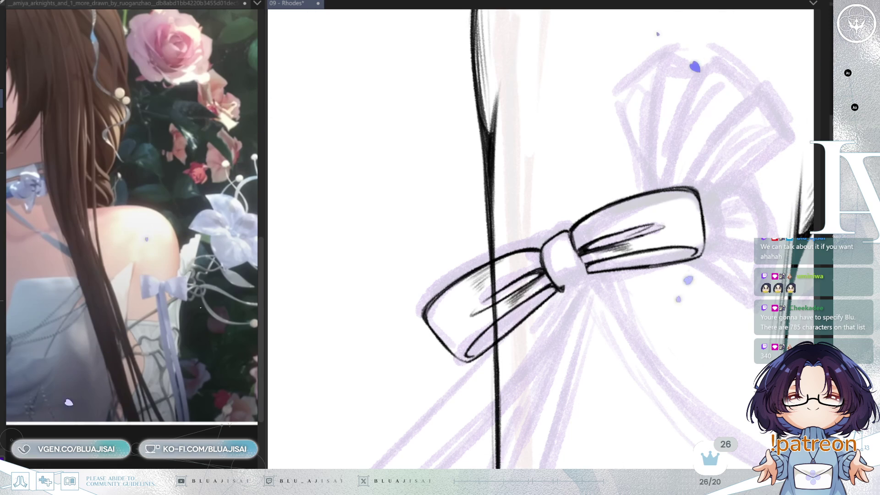
{"action": "left_click_drag", "start_coordinate": [539, 206], "coordinate": [530, 275]}
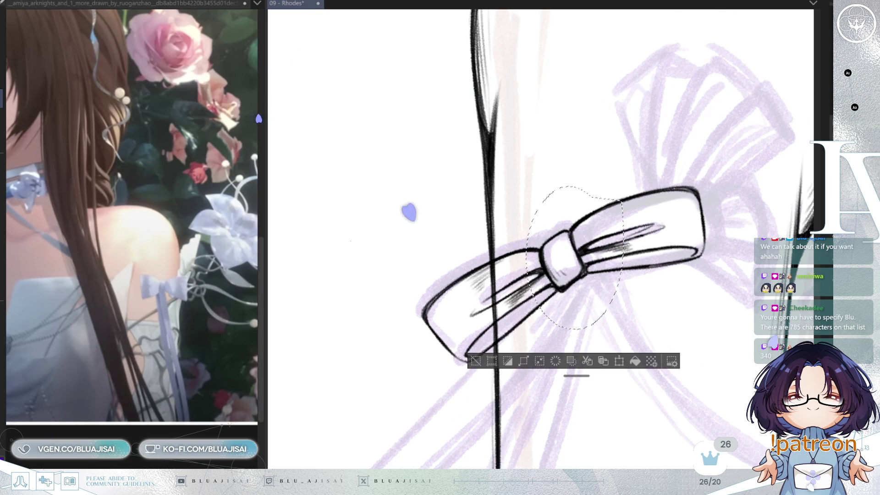
{"action": "key", "text": "Delete"}
{"action": "key", "text": "ctrl+d"}
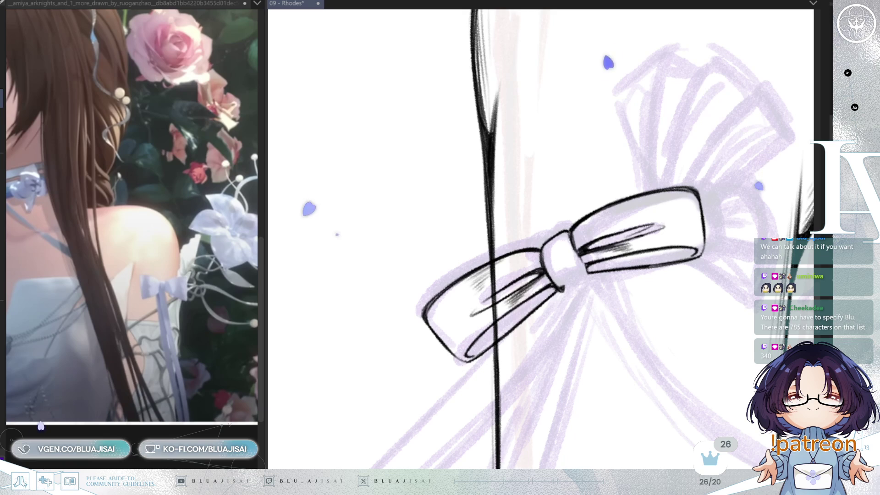
{"action": "left_click_drag", "start_coordinate": [578, 232], "coordinate": [563, 289]}
{"action": "scroll", "coordinate": [773, 178], "scroll_direction": "down", "scroll_amount": 3}
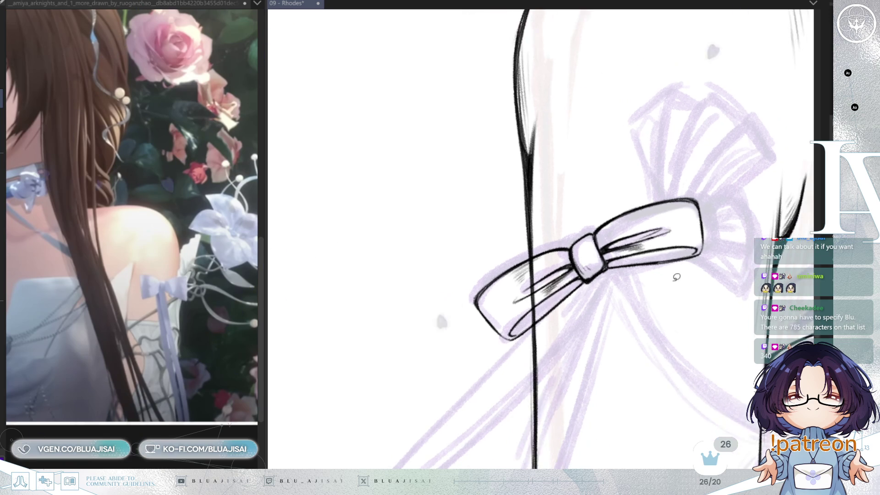
- Zoom and rotate the view in on the newly inked bow on Rhodes's upper arm
{"action": "left_click_drag", "start_coordinate": [678, 275], "coordinate": [686, 281]}
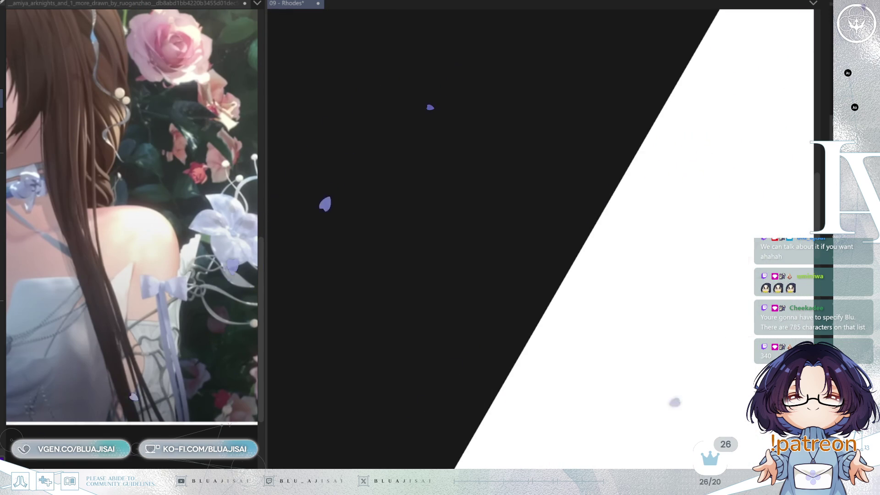
{"action": "scroll", "coordinate": [541, 238], "scroll_direction": "up", "scroll_amount": 3}
{"action": "scroll", "coordinate": [541, 238], "scroll_direction": "up", "scroll_amount": 2}
{"action": "scroll", "coordinate": [541, 239], "scroll_direction": "up", "scroll_amount": 2}
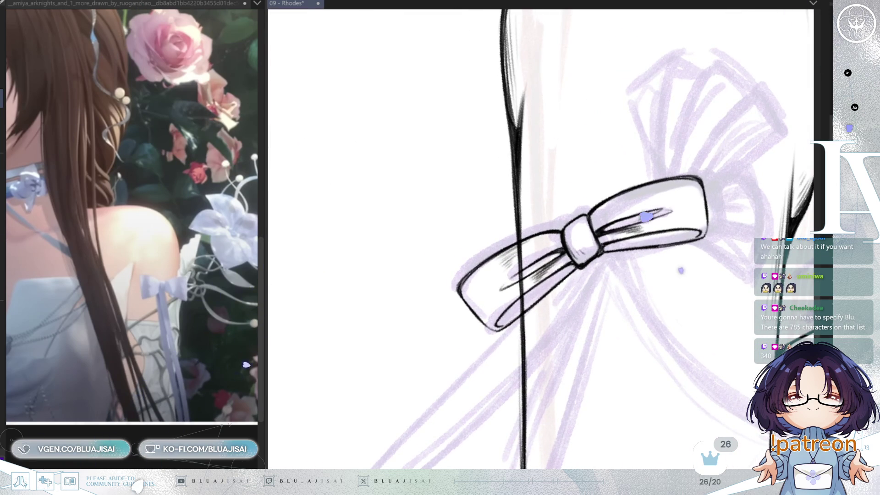
{"action": "scroll", "coordinate": [521, 248], "scroll_direction": "up", "scroll_amount": 2}
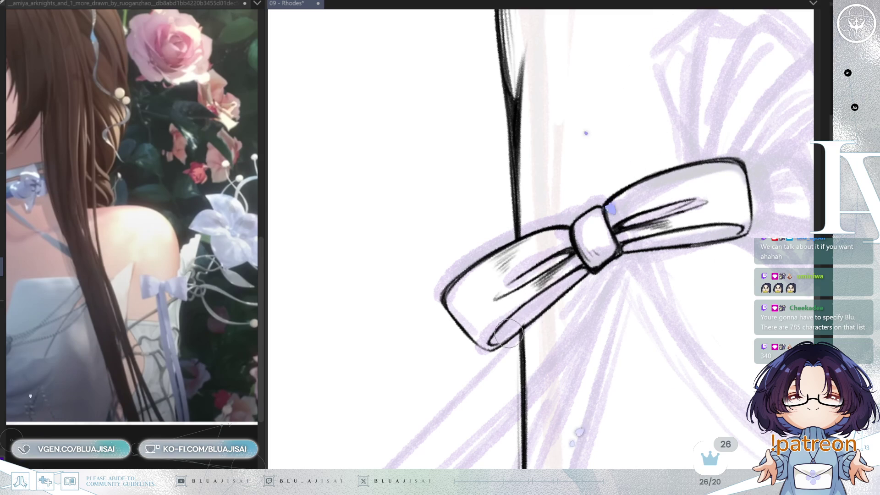
{"action": "scroll", "coordinate": [517, 323], "scroll_direction": "down", "scroll_amount": 3}
{"action": "left_click_drag", "start_coordinate": [667, 252], "coordinate": [605, 298]}
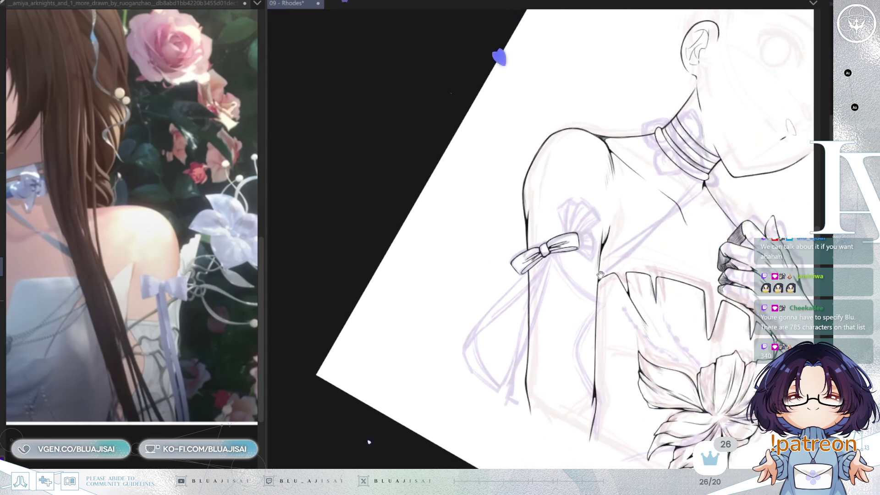
{"action": "scroll", "coordinate": [605, 300], "scroll_direction": "up", "scroll_amount": 2}
{"action": "scroll", "coordinate": [606, 299], "scroll_direction": "up", "scroll_amount": 1}
{"action": "scroll", "coordinate": [556, 303], "scroll_direction": "up", "scroll_amount": 1}
{"action": "scroll", "coordinate": [576, 312], "scroll_direction": "up", "scroll_amount": 1}
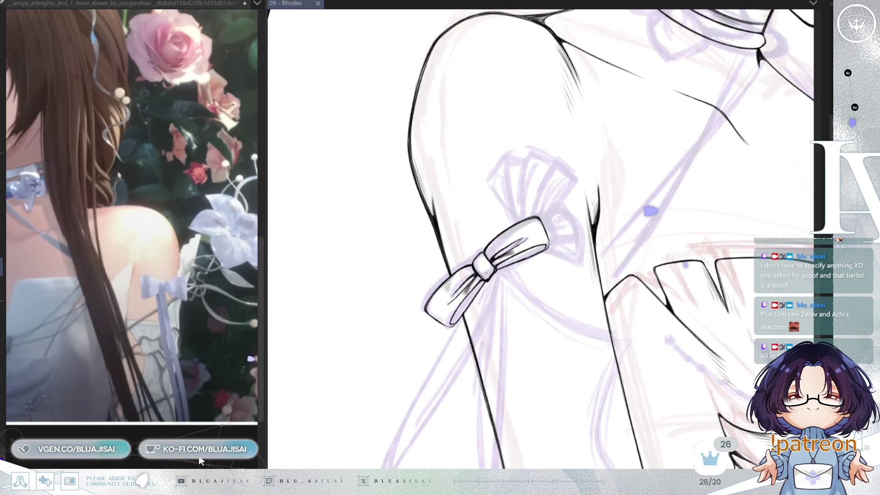
- Ink a thin edge line rising from the bow's right loop up the upper arm
{"action": "scroll", "coordinate": [527, 211], "scroll_direction": "up", "scroll_amount": 1}
{"action": "scroll", "coordinate": [527, 211], "scroll_direction": "up", "scroll_amount": 1}
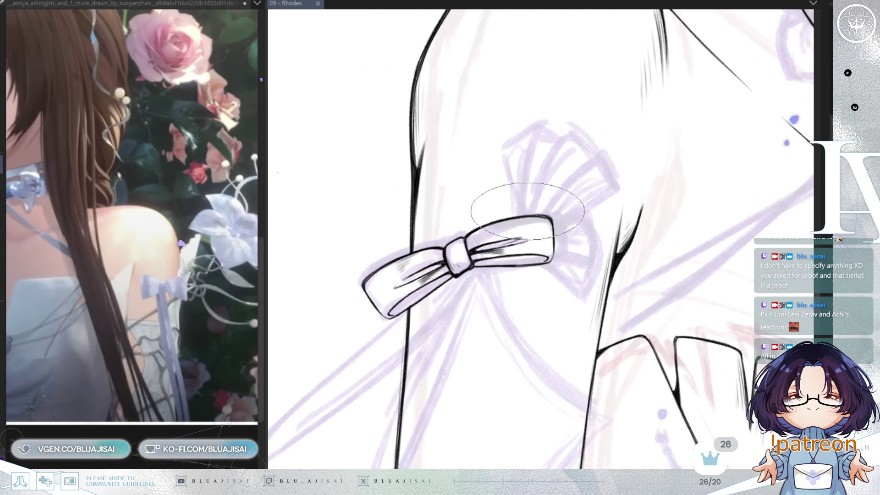
{"action": "left_click_drag", "start_coordinate": [589, 164], "coordinate": [543, 246]}
{"action": "left_click_drag", "start_coordinate": [255, 378], "coordinate": [206, 374]}
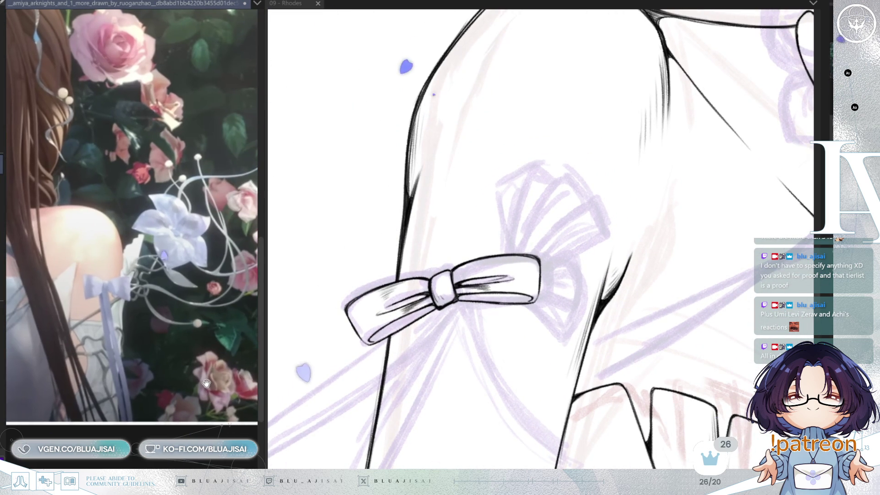
{"action": "scroll", "coordinate": [448, 242], "scroll_direction": "up", "scroll_amount": 2}
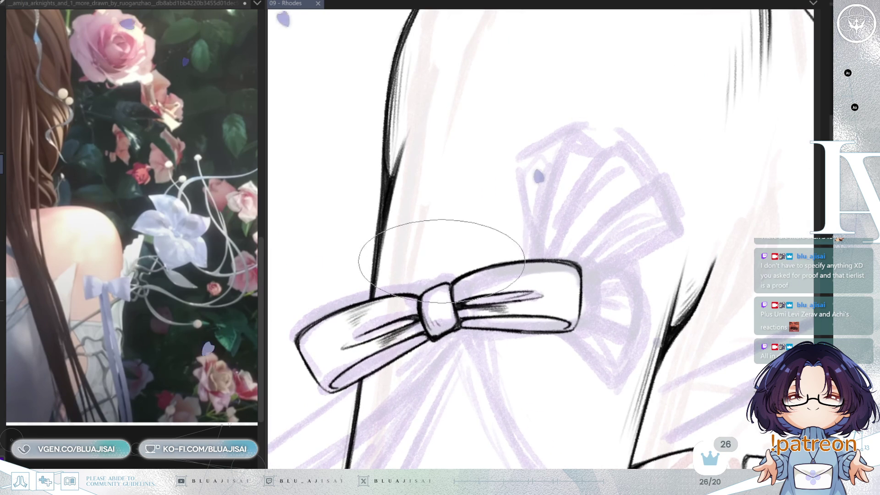
{"action": "left_click_drag", "start_coordinate": [452, 228], "coordinate": [505, 137]}
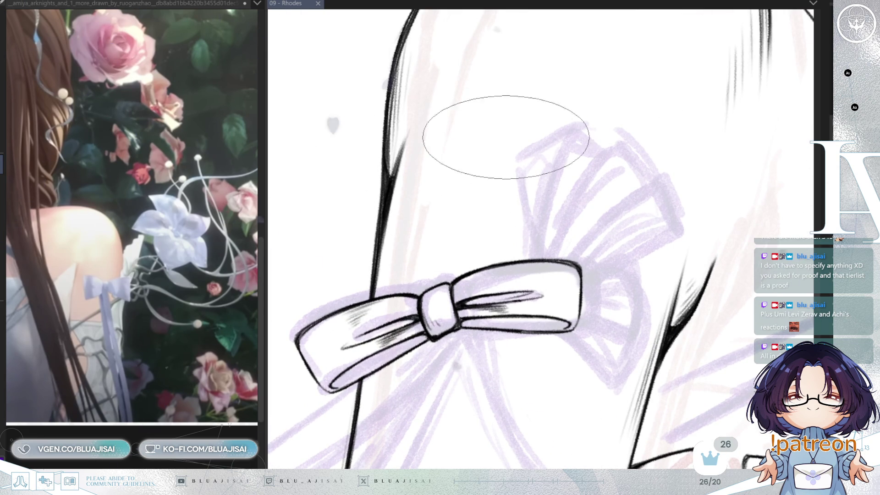
{"action": "left_click_drag", "start_coordinate": [528, 254], "coordinate": [517, 160]}
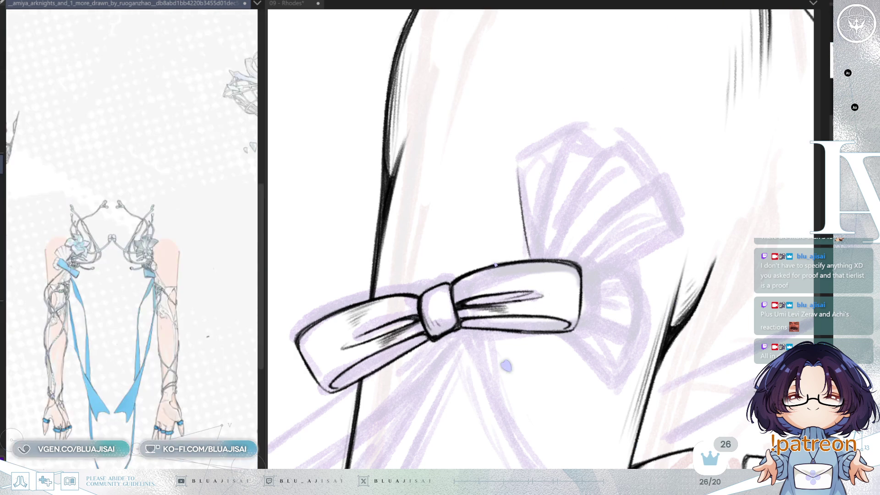
- Ink the jagged top edge of the fan bow in one stroke across its upper outline
{"action": "scroll", "coordinate": [139, 372], "scroll_direction": "up", "scroll_amount": 2}
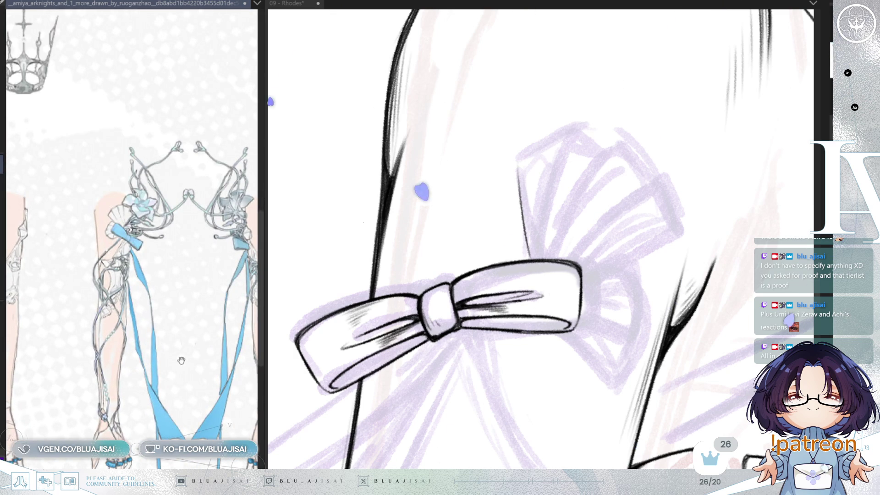
{"action": "scroll", "coordinate": [181, 361], "scroll_direction": "up", "scroll_amount": 3}
{"action": "left_click_drag", "start_coordinate": [181, 321], "coordinate": [181, 394]}
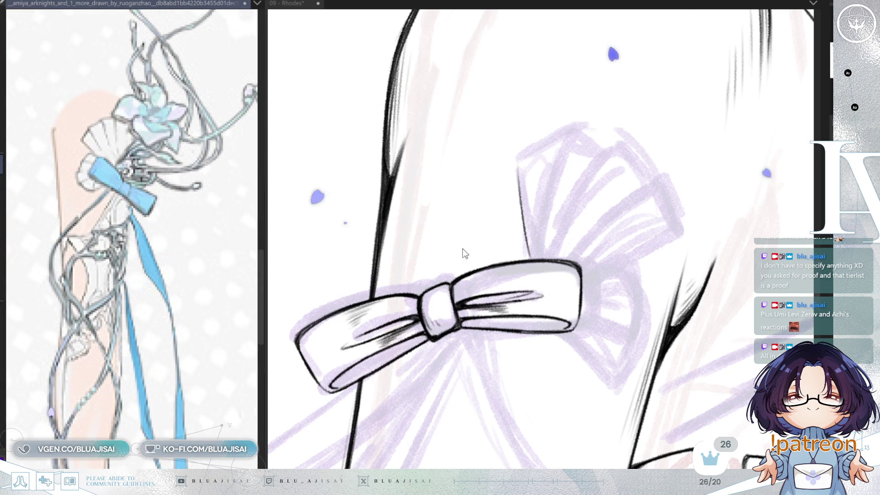
{"action": "key", "text": "m"}
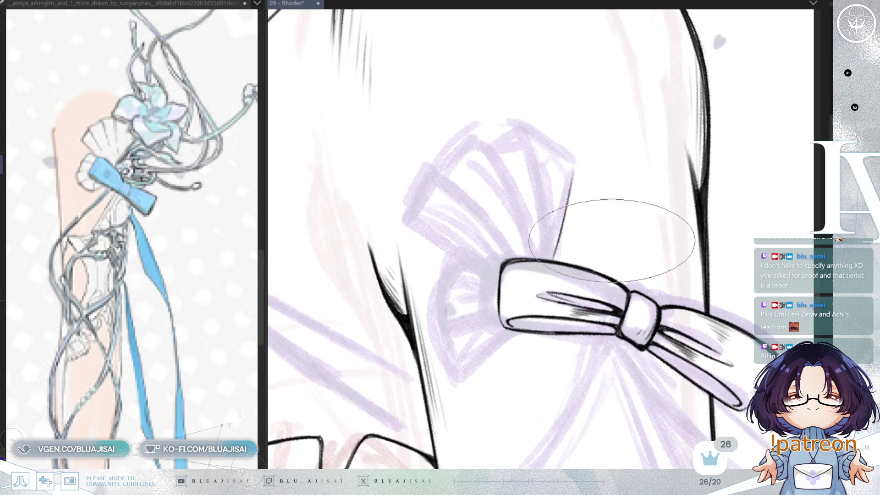
{"action": "key", "text": "asciicircum"}
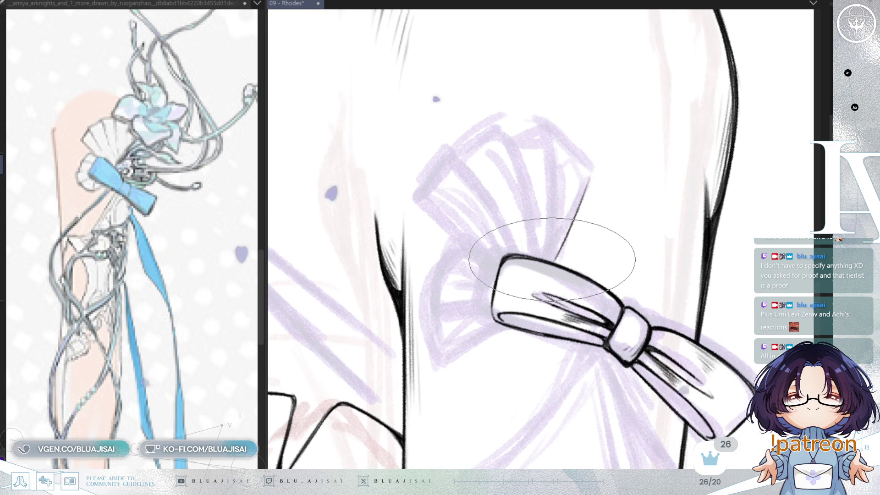
{"action": "key", "text": "asciicircum"}
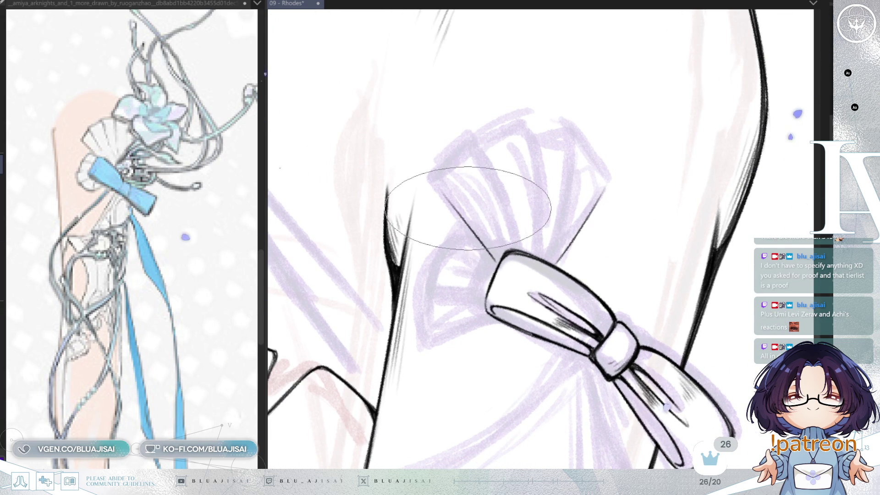
{"action": "key", "text": "h"}
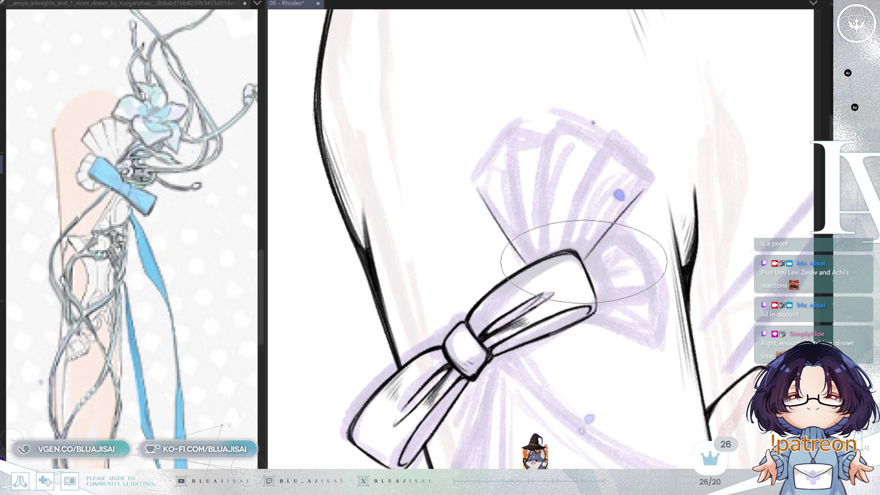
{"action": "key", "text": "h"}
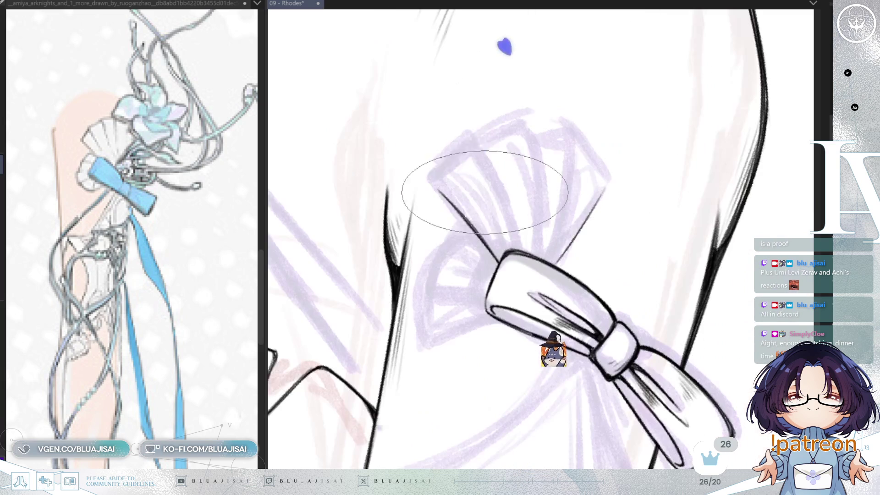
{"action": "mouse_move", "coordinate": [435, 182]}
{"action": "left_mouse_down"}
{"action": "mouse_move", "coordinate": [472, 147]}
{"action": "mouse_move", "coordinate": [518, 131]}
{"action": "mouse_move", "coordinate": [576, 139]}
{"action": "mouse_move", "coordinate": [609, 170]}
{"action": "left_mouse_up"}
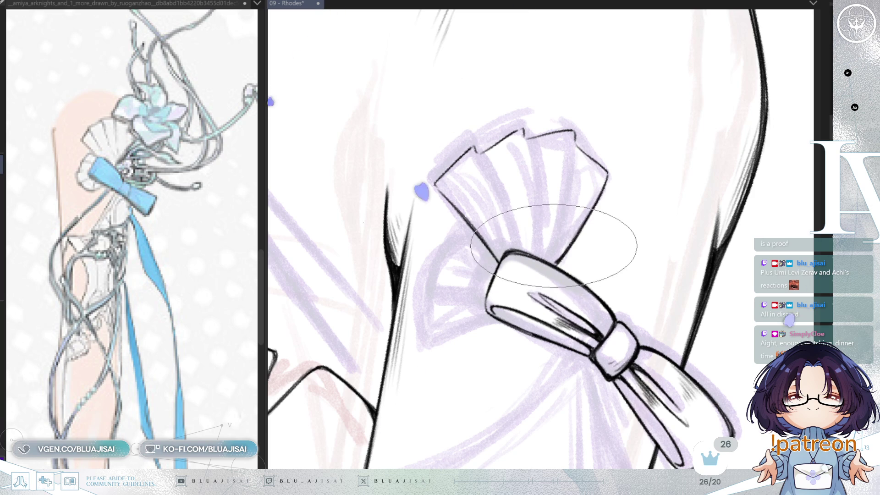
- Ink the left edges of the second, third and fourth fan panels as pleat lines
{"action": "key", "text": "minus"}
{"action": "key", "text": "minus"}
{"action": "key", "text": "minus"}
{"action": "key", "text": "minus"}
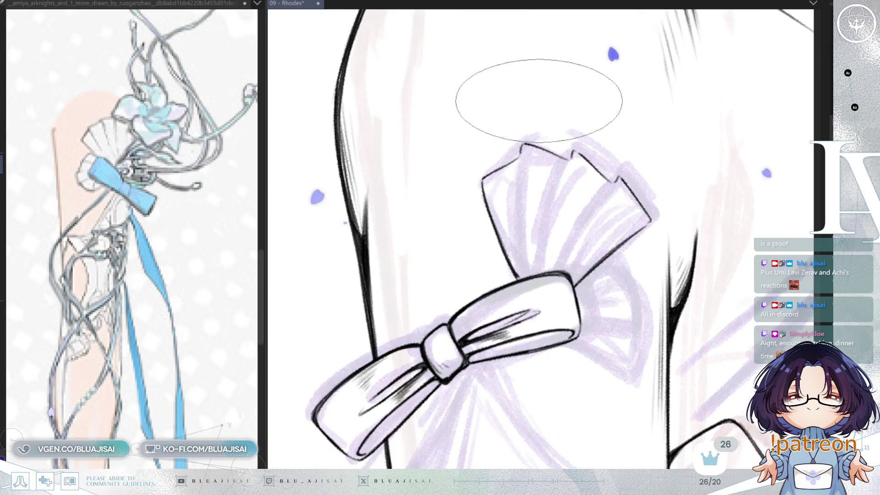
{"action": "key", "text": "minus"}
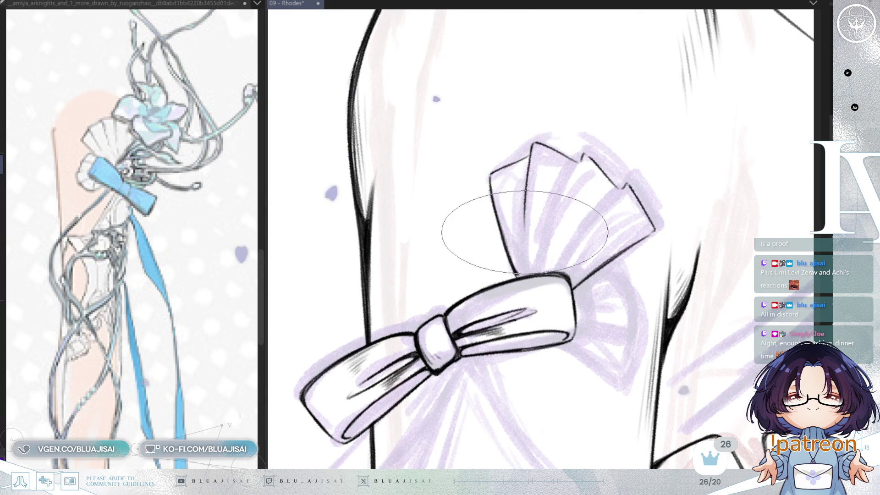
{"action": "left_click_drag", "start_coordinate": [548, 253], "coordinate": [566, 200]}
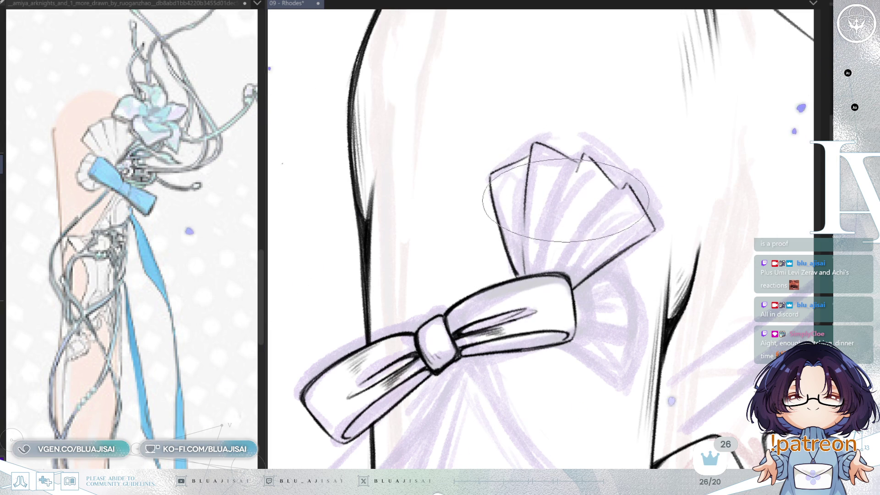
{"action": "left_click_drag", "start_coordinate": [583, 155], "coordinate": [547, 266]}
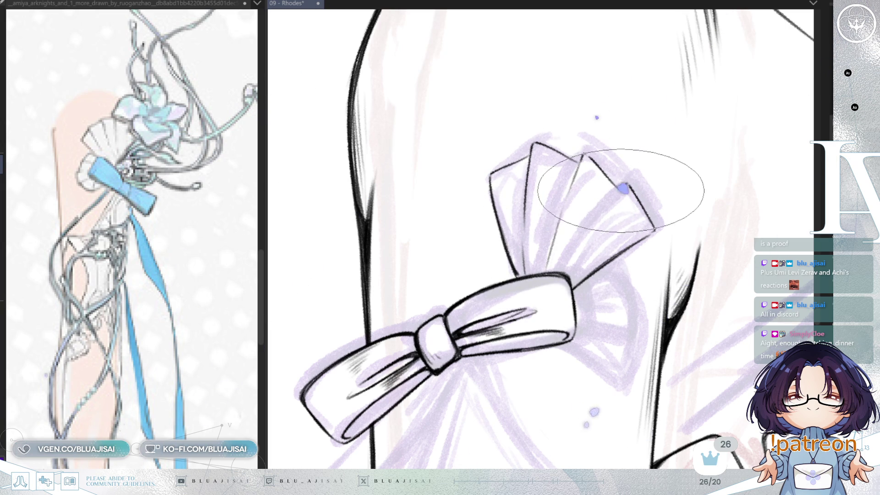
{"action": "left_click_drag", "start_coordinate": [626, 186], "coordinate": [571, 271]}
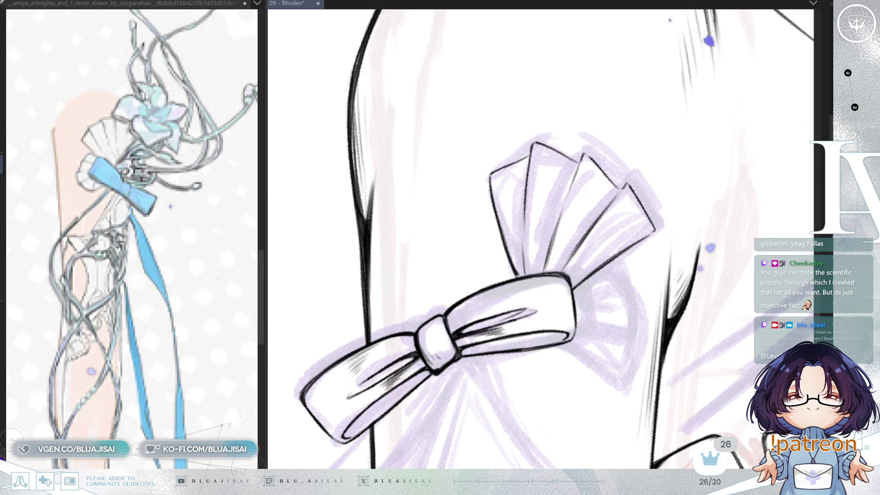
{"action": "key", "text": "h"}
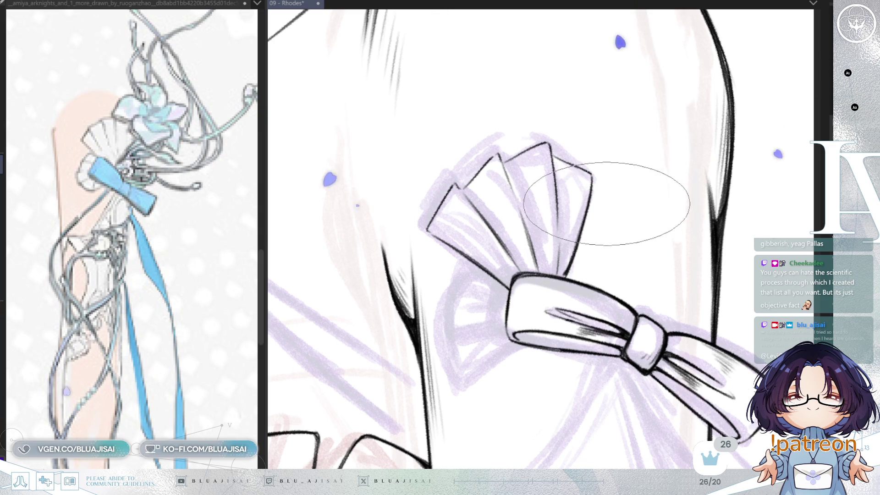
- Ink a short line and the outer edge of the back fan panel
{"action": "key", "text": "h"}
{"action": "left_click_drag", "start_coordinate": [456, 204], "coordinate": [491, 188]}
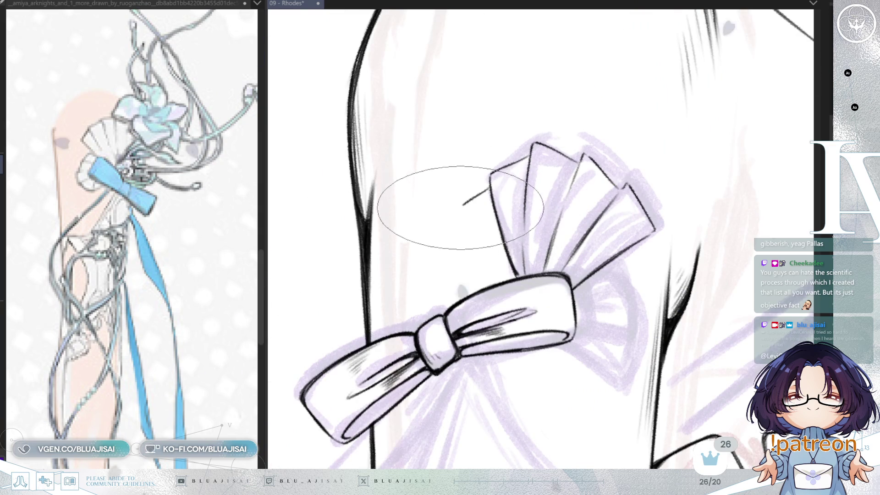
{"action": "left_click_drag", "start_coordinate": [479, 187], "coordinate": [493, 264]}
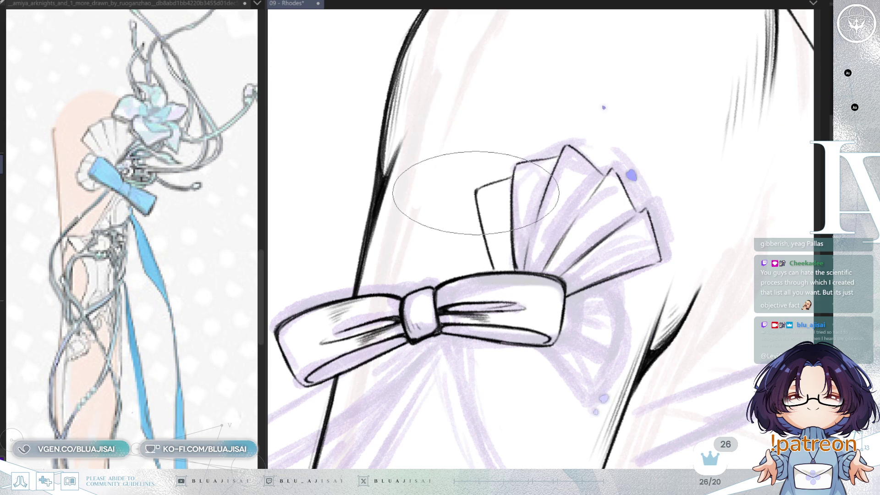
- Rotate and zoom around the bow, then save the Rhodes drawing with Ctrl+S
{"action": "mouse_move", "coordinate": [621, 142]}
{"action": "left_mouse_down"}
{"action": "mouse_move", "coordinate": [629, 157]}
{"action": "mouse_move", "coordinate": [491, 196]}
{"action": "left_mouse_up"}
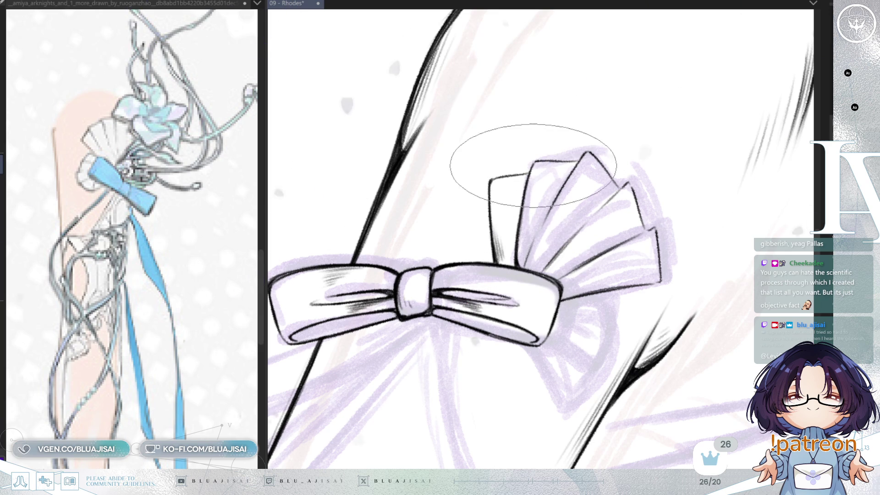
{"action": "key", "text": "4"}
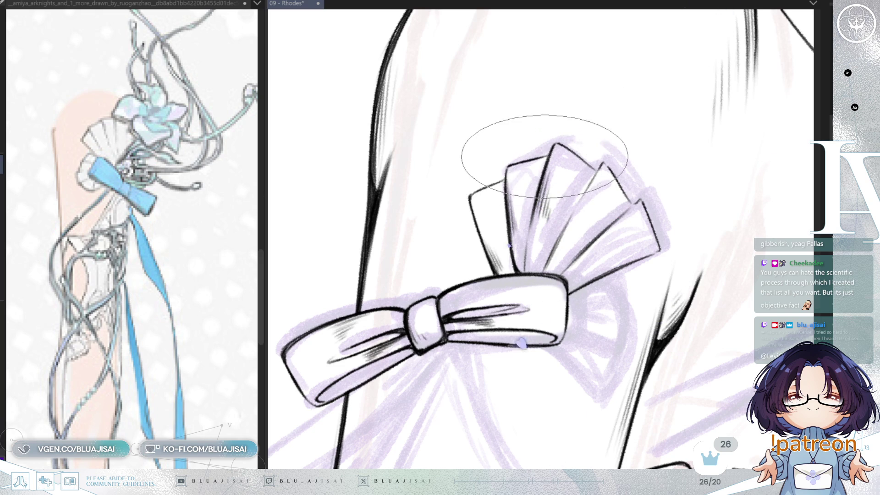
{"action": "key", "text": "End"}
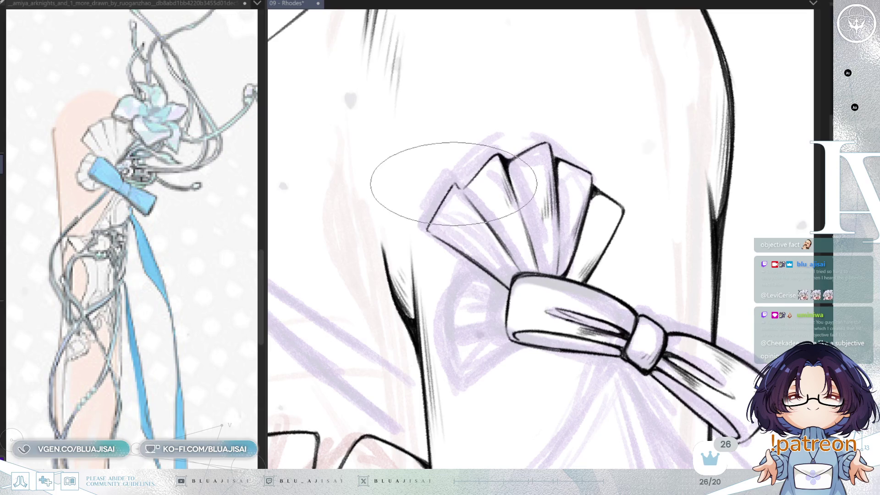
{"action": "key", "text": "End"}
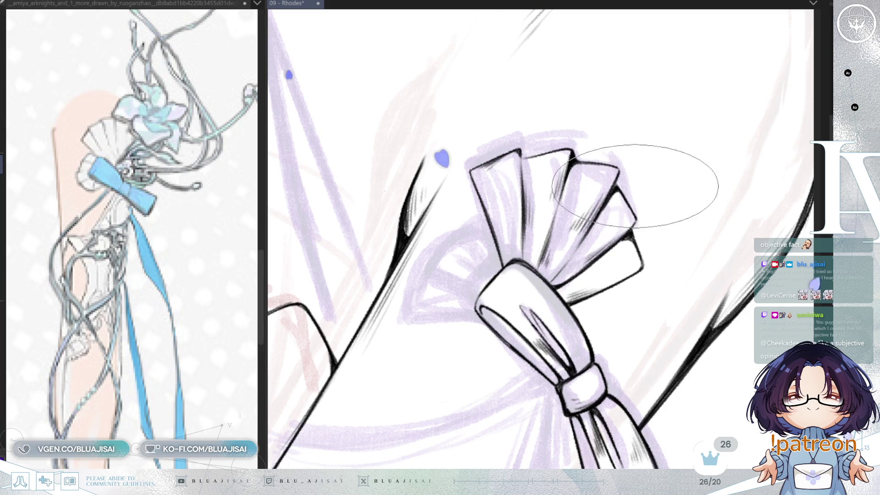
{"action": "scroll", "coordinate": [674, 198], "scroll_direction": "down", "scroll_amount": 2}
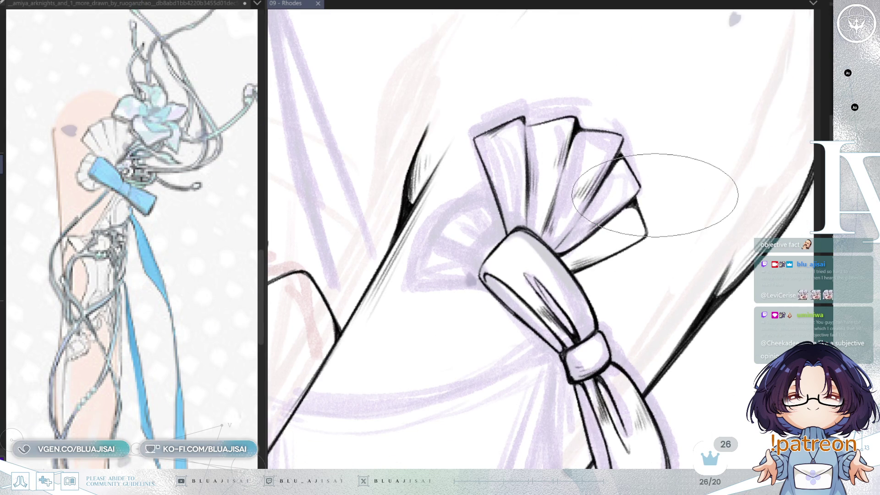
{"action": "key", "text": "ctrl+s"}
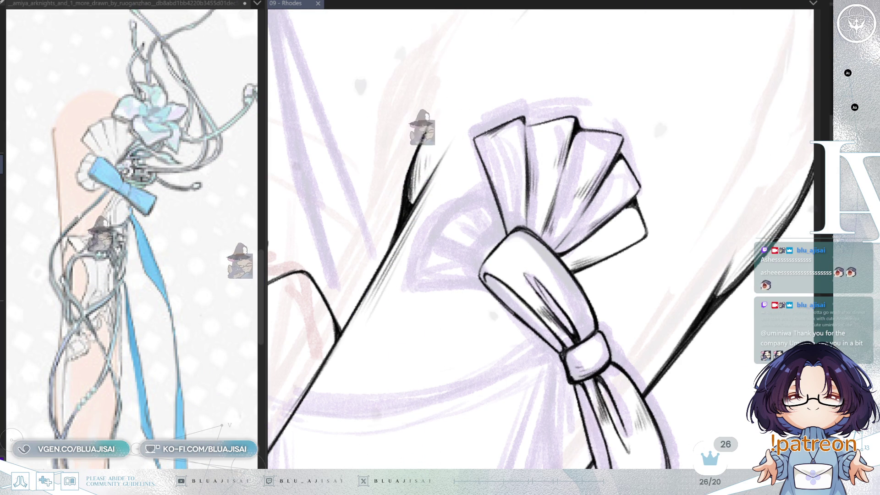
- Add ink strokes near the bow knot, undoing the ones that didn't fit
{"action": "left_click_drag", "start_coordinate": [461, 138], "coordinate": [474, 138]}
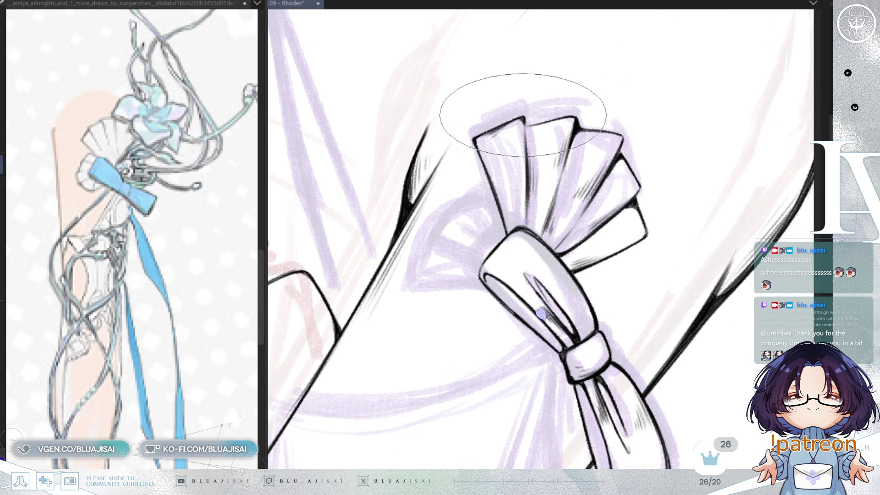
{"action": "key", "text": "h"}
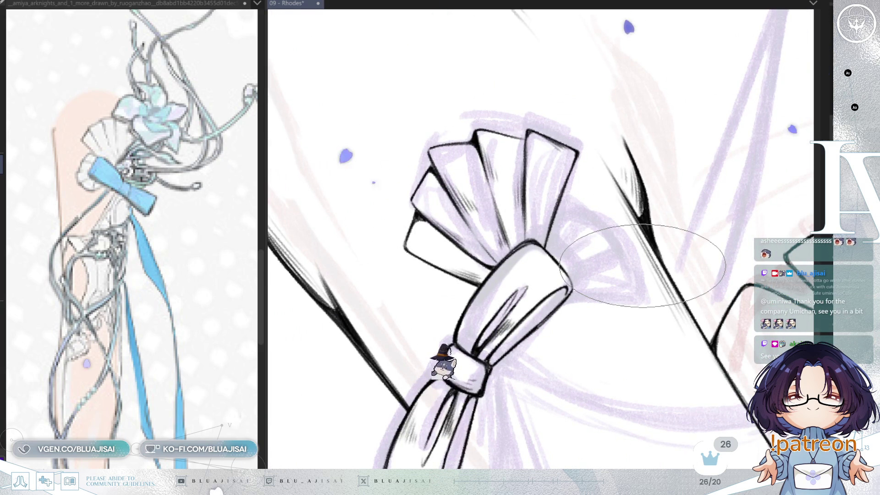
{"action": "key", "text": "Delete"}
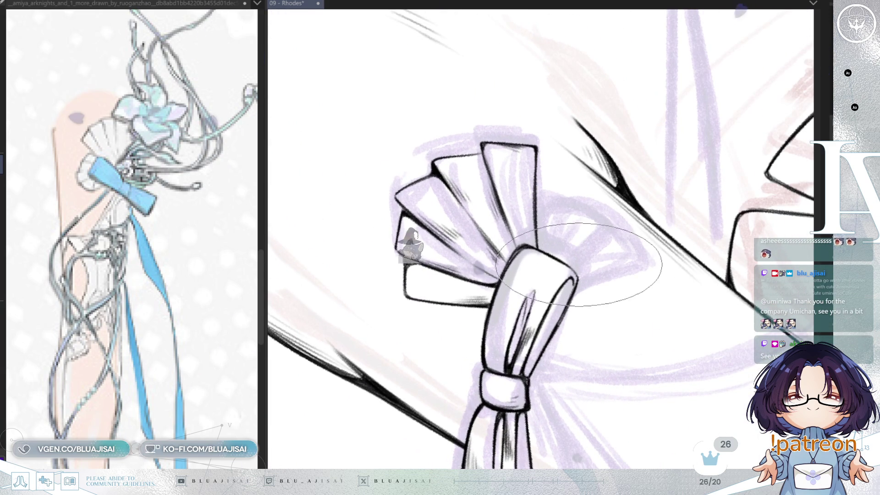
{"action": "left_click_drag", "start_coordinate": [578, 288], "coordinate": [638, 271]}
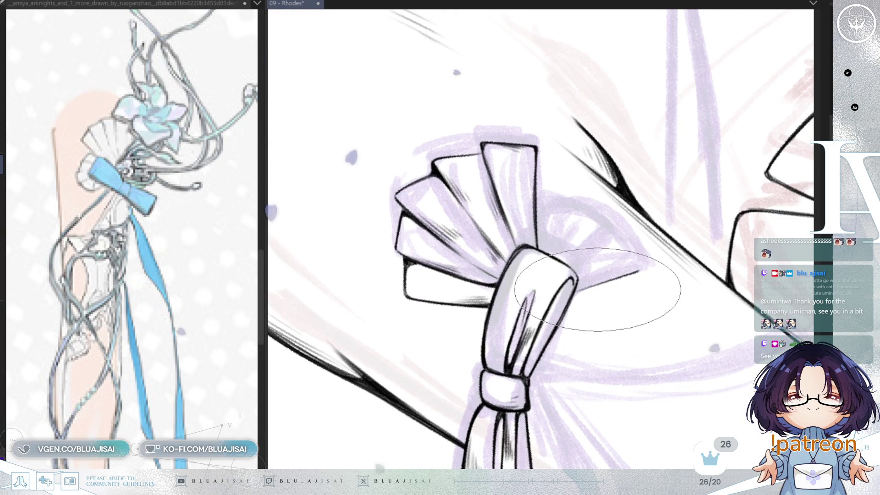
{"action": "key", "text": "ctrl+z"}
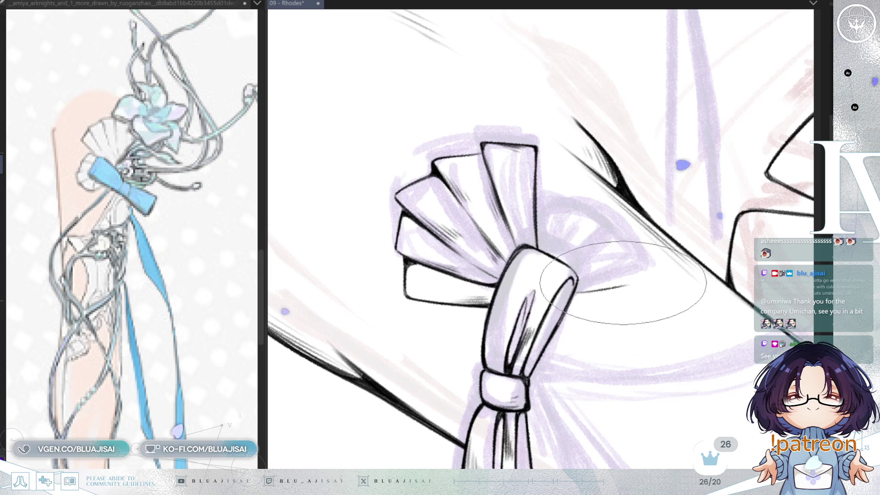
{"action": "key", "text": "minus"}
{"action": "key", "text": "minus"}
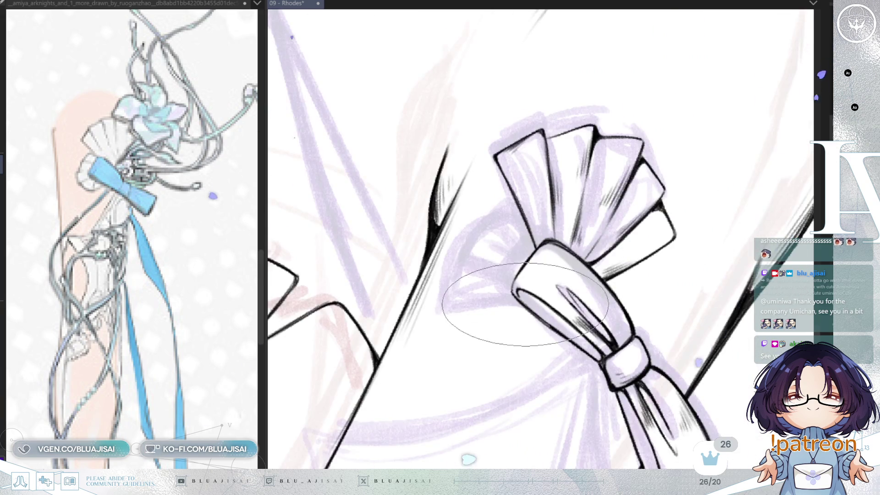
{"action": "key", "text": "minus"}
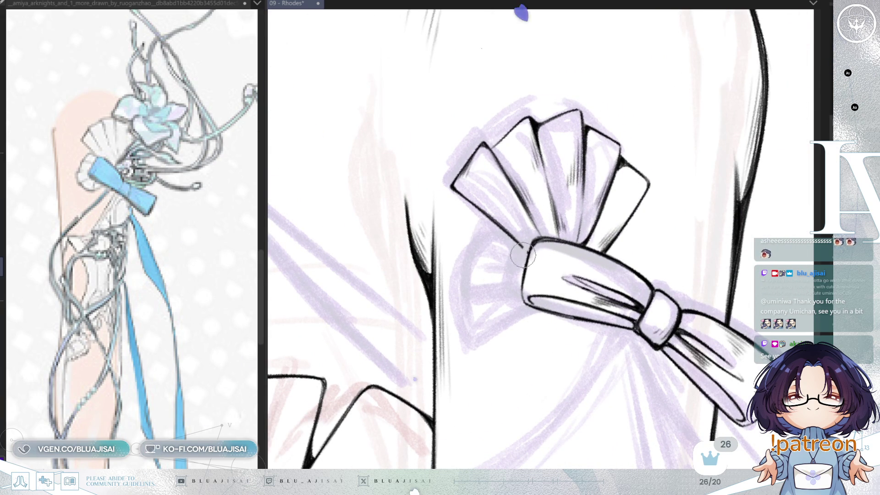
{"action": "key", "text": "ctrl+z"}
{"action": "left_click_drag", "start_coordinate": [492, 268], "coordinate": [436, 222]}
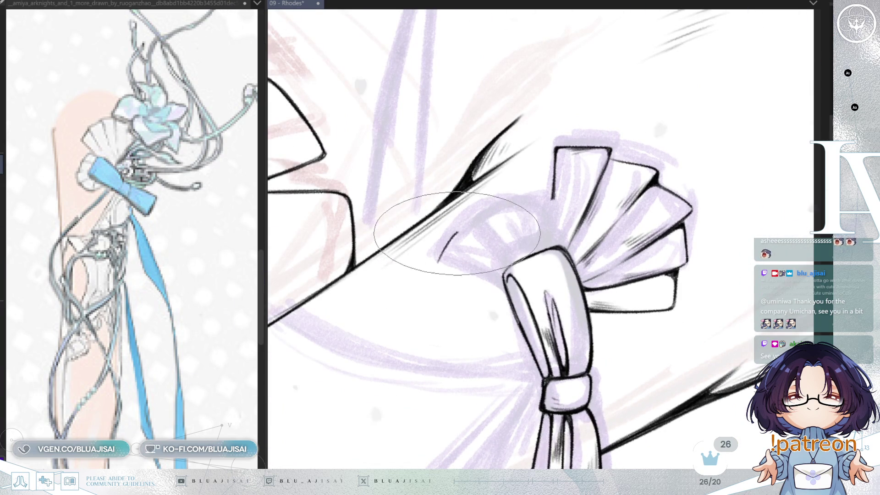
- Ink the zigzag outer edge of the small fan left of the knot, extending it rightward
{"action": "mouse_move", "coordinate": [464, 233]}
{"action": "left_mouse_down"}
{"action": "mouse_move", "coordinate": [440, 259]}
{"action": "mouse_move", "coordinate": [482, 214]}
{"action": "mouse_move", "coordinate": [520, 197]}
{"action": "left_mouse_up"}
{"action": "key", "text": "ctrl+z"}
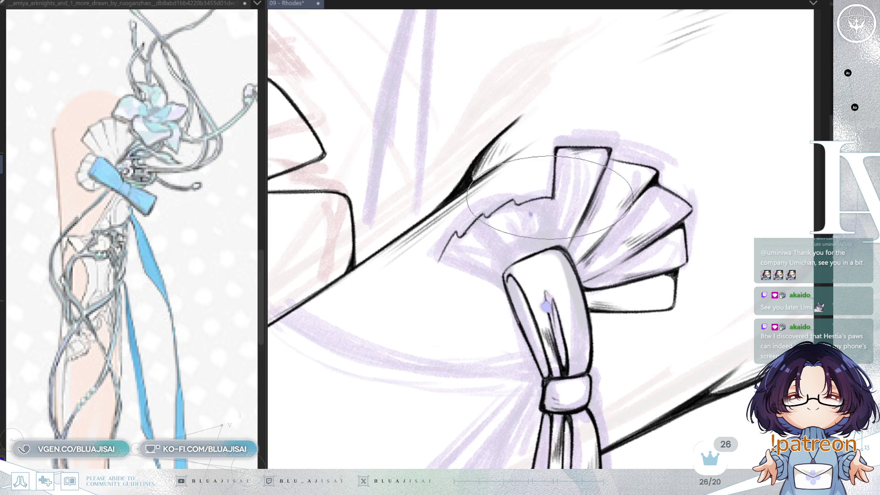
{"action": "left_click_drag", "start_coordinate": [518, 202], "coordinate": [545, 195]}
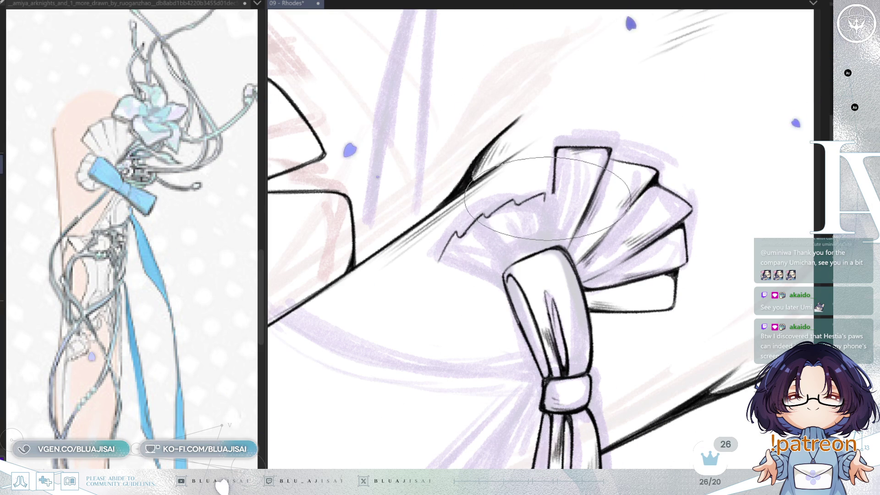
{"action": "left_click_drag", "start_coordinate": [545, 195], "coordinate": [573, 196]}
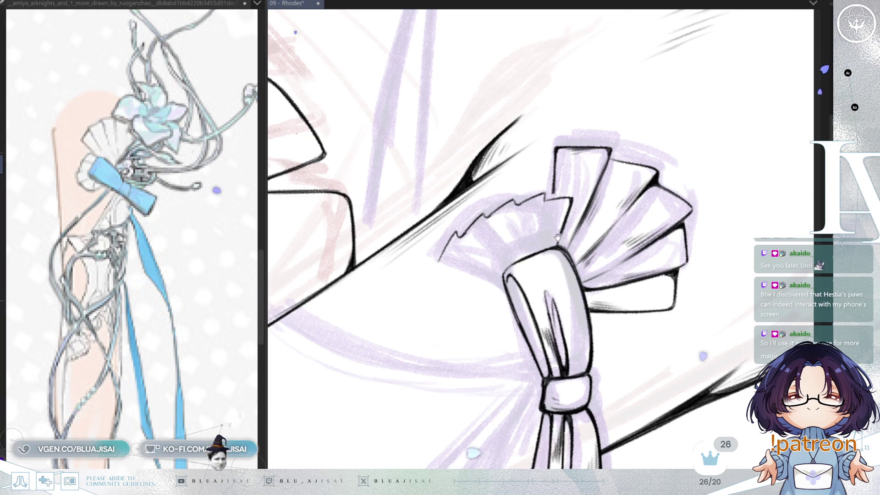
{"action": "left_click_drag", "start_coordinate": [564, 220], "coordinate": [558, 234]}
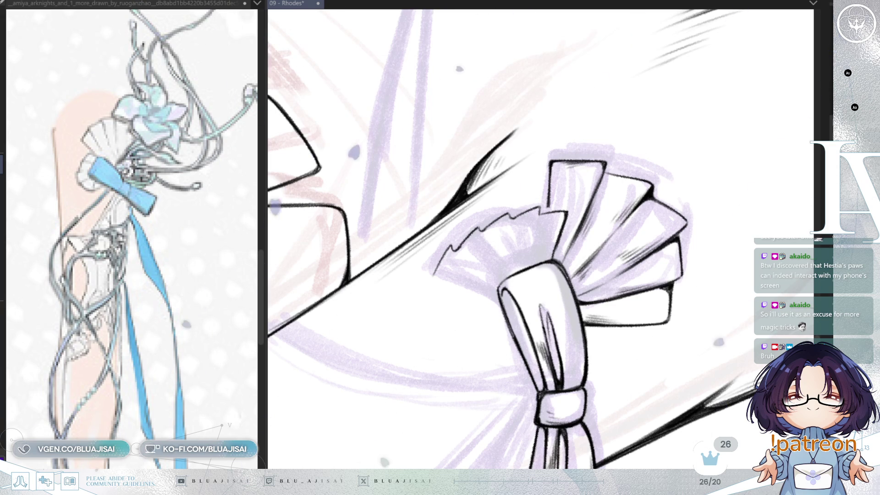
{"action": "mouse_move", "coordinate": [541, 257]}
{"action": "left_mouse_down"}
{"action": "mouse_move", "coordinate": [553, 282]}
{"action": "mouse_move", "coordinate": [550, 275]}
{"action": "left_mouse_up"}
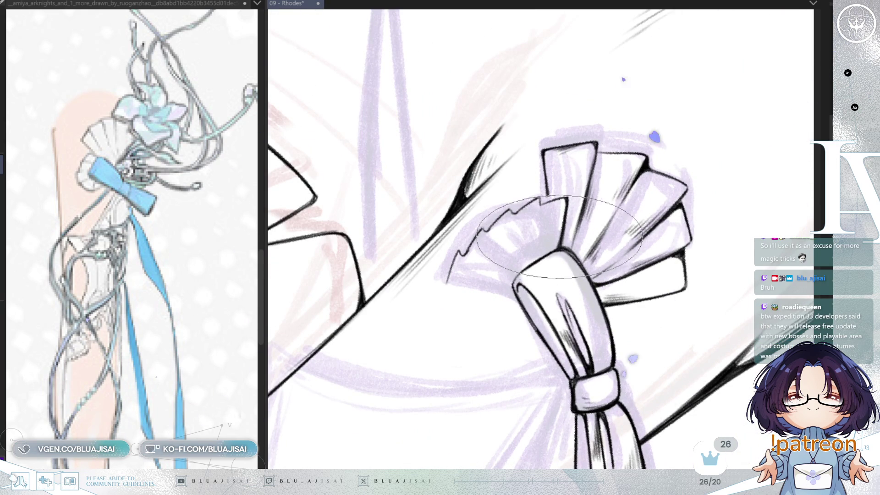
- Ink a pleat line across the small fan behind the knot
{"action": "left_click_drag", "start_coordinate": [558, 243], "coordinate": [501, 350]}
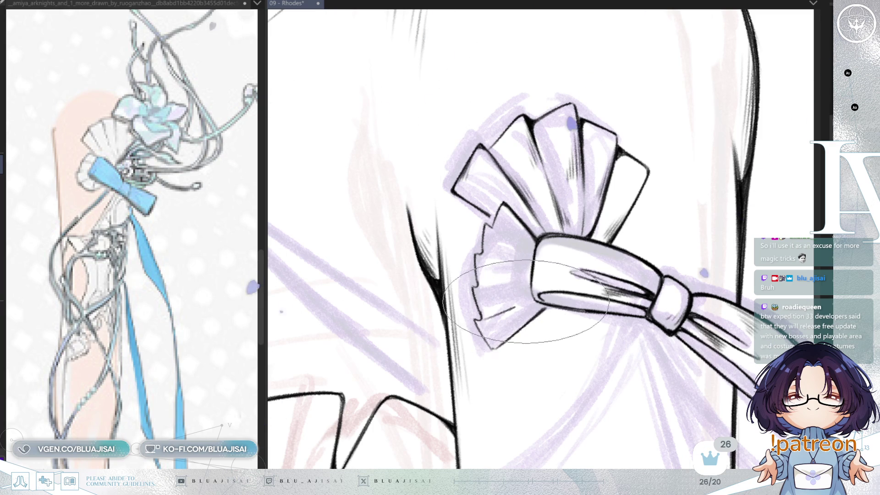
{"action": "mouse_move", "coordinate": [475, 285]}
{"action": "left_mouse_down"}
{"action": "mouse_move", "coordinate": [517, 284]}
{"action": "mouse_move", "coordinate": [511, 275]}
{"action": "mouse_move", "coordinate": [489, 278]}
{"action": "left_mouse_up"}
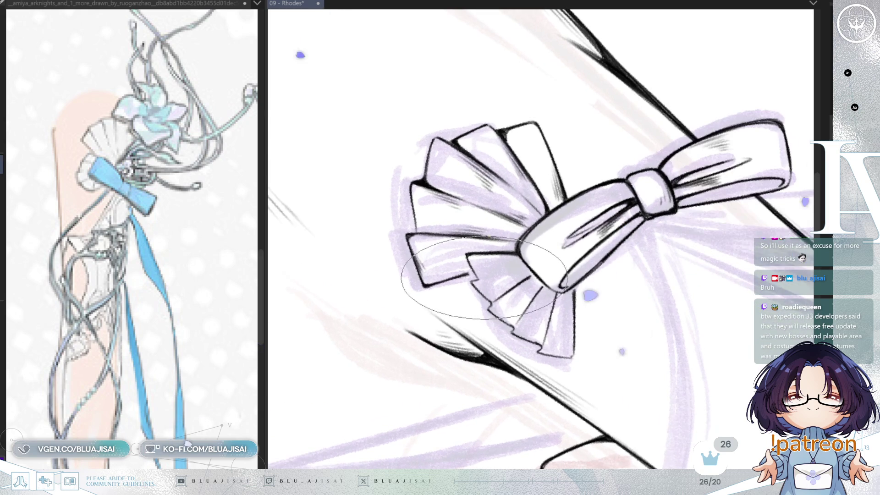
{"action": "mouse_move", "coordinate": [578, 245]}
{"action": "left_mouse_down"}
{"action": "mouse_move", "coordinate": [653, 237]}
{"action": "mouse_move", "coordinate": [590, 215]}
{"action": "left_mouse_up"}
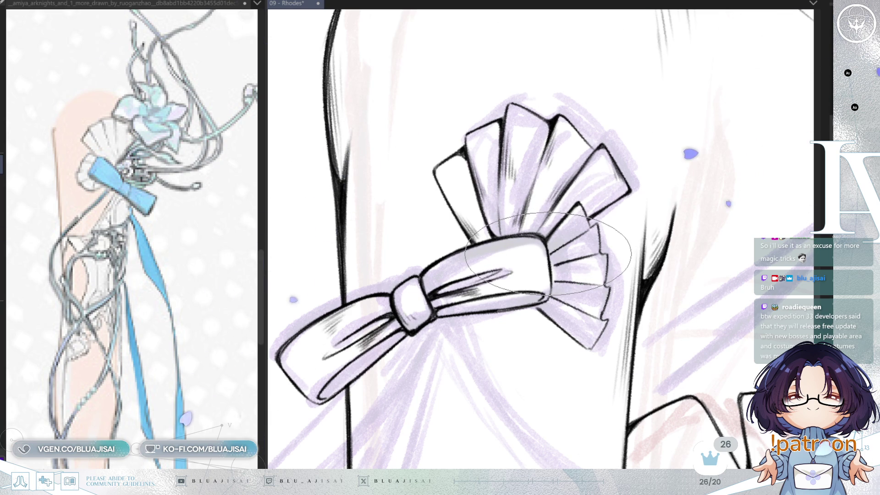
{"action": "scroll", "coordinate": [548, 253], "scroll_direction": "down", "scroll_amount": 2}
{"action": "mouse_move", "coordinate": [548, 253]}
{"action": "left_mouse_down"}
{"action": "mouse_move", "coordinate": [543, 243]}
{"action": "mouse_move", "coordinate": [443, 261]}
{"action": "left_mouse_up"}
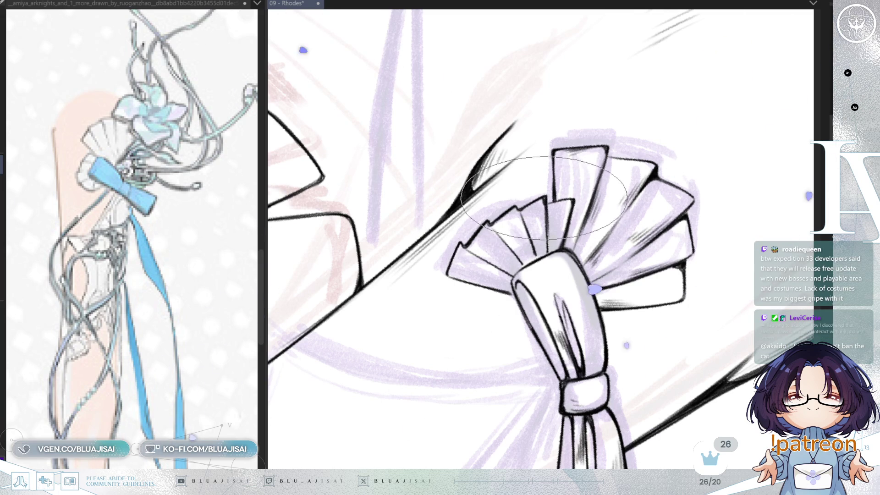
- Rotate the view around the bow, then reset rotation and show the whole figure
{"action": "key", "text": "Delete"}
{"action": "key", "text": "Delete"}
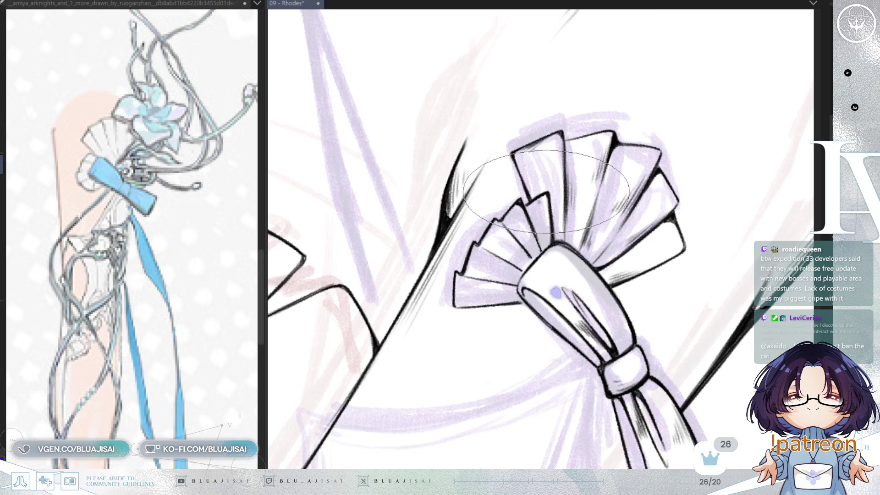
{"action": "key", "text": "Delete"}
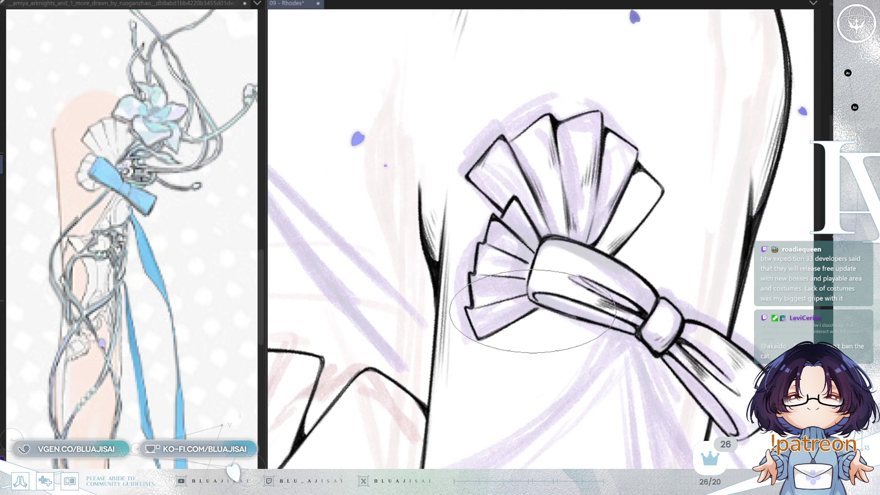
{"action": "key", "text": "Delete"}
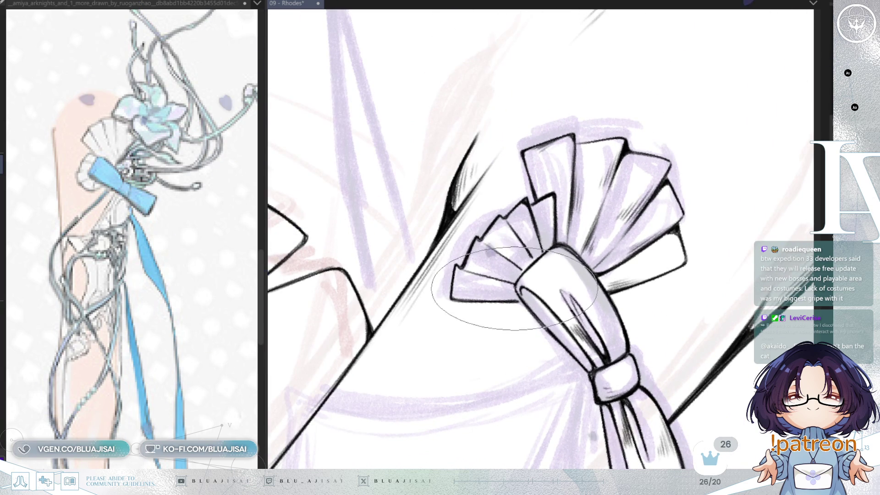
{"action": "key", "text": "Delete"}
{"action": "key", "text": "Delete"}
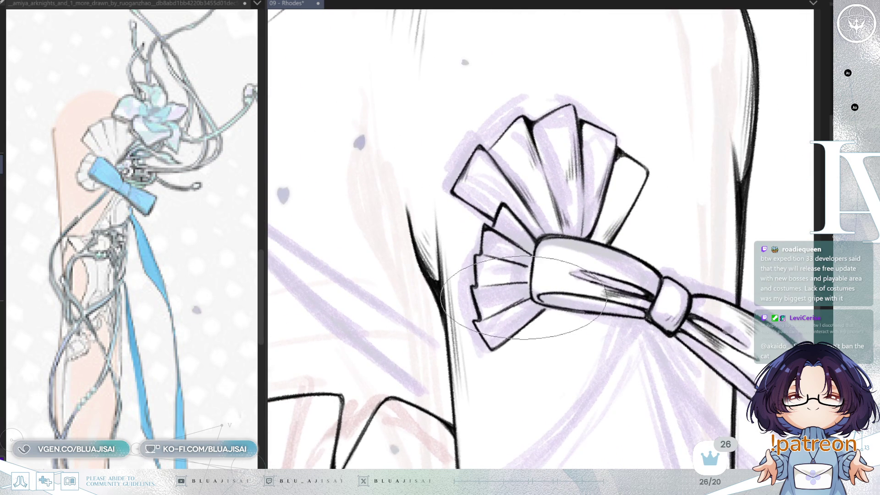
{"action": "key", "text": "Delete"}
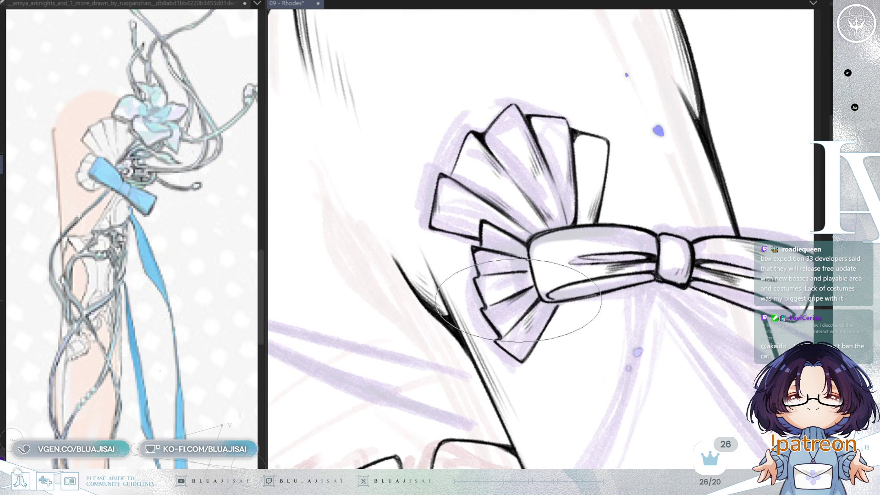
{"action": "key", "text": "Delete"}
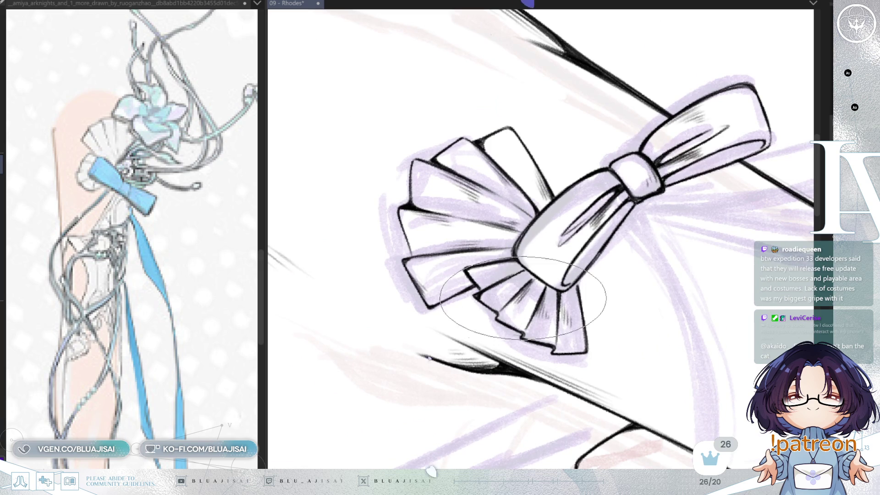
{"action": "key", "text": "Delete"}
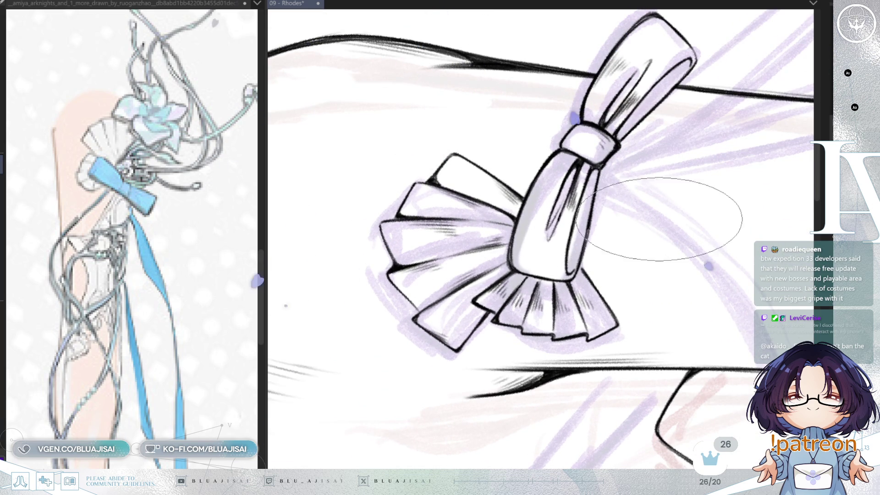
{"action": "key", "text": "ctrl+0"}
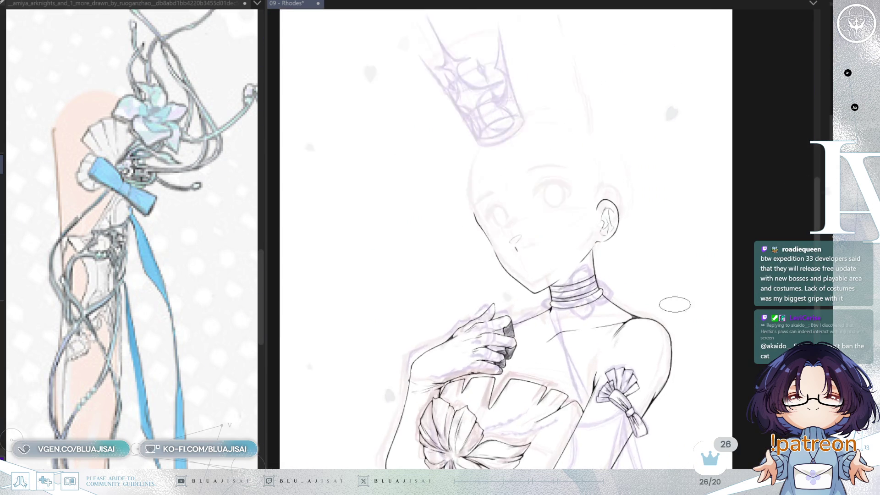
{"action": "scroll", "coordinate": [675, 304], "scroll_direction": "up", "scroll_amount": 2}
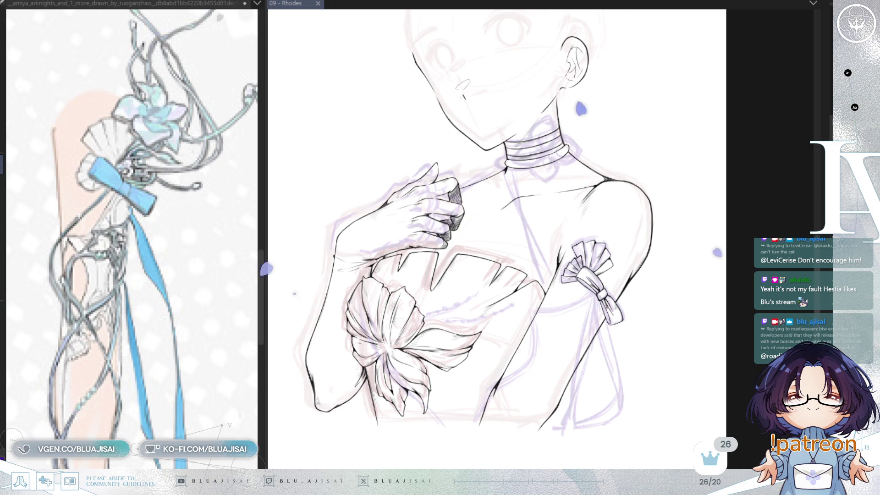
{"action": "scroll", "coordinate": [621, 339], "scroll_direction": "up", "scroll_amount": 2}
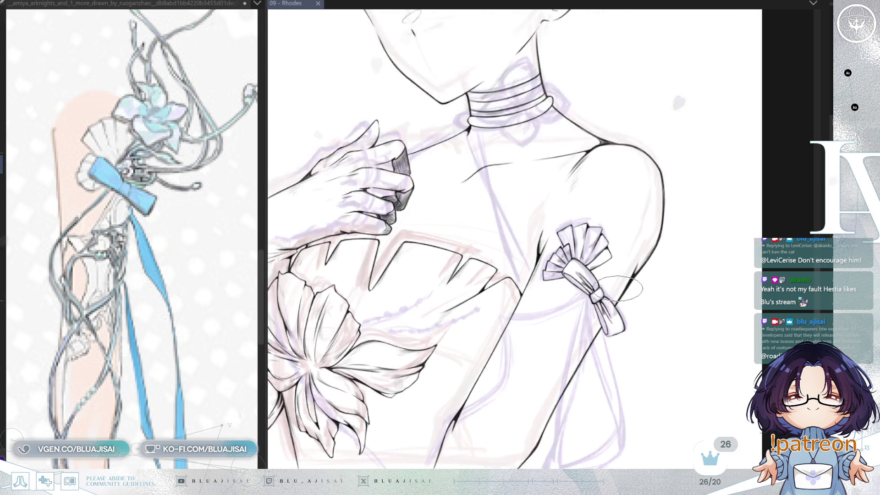
- Add light shading just below the bow knot on the mirrored canvas
{"action": "key", "text": "h"}
{"action": "mouse_move", "coordinate": [621, 339]}
{"action": "left_mouse_down"}
{"action": "mouse_move", "coordinate": [533, 328]}
{"action": "mouse_move", "coordinate": [513, 355]}
{"action": "left_mouse_up"}
{"action": "scroll", "coordinate": [509, 245], "scroll_direction": "up", "scroll_amount": 2}
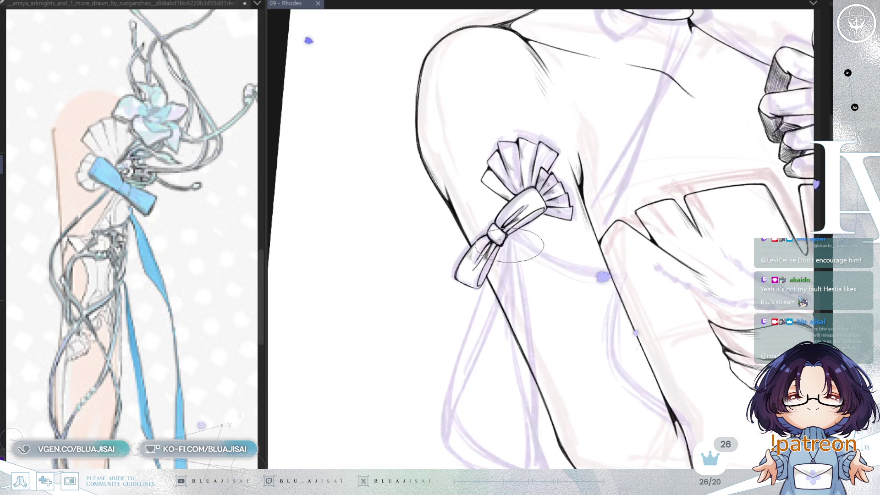
{"action": "left_click_drag", "start_coordinate": [506, 239], "coordinate": [516, 288]}
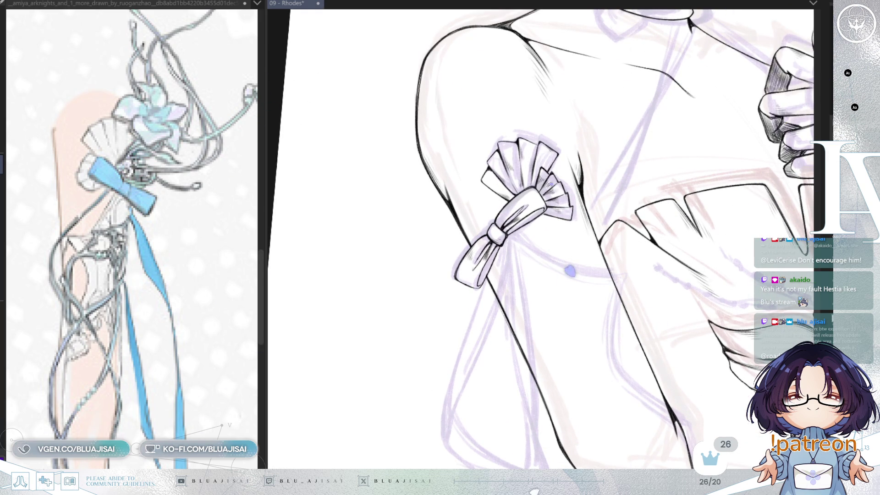
- Lasso and delete the unwanted fan ornament lines, then restore the normal view
{"action": "key", "text": "m"}
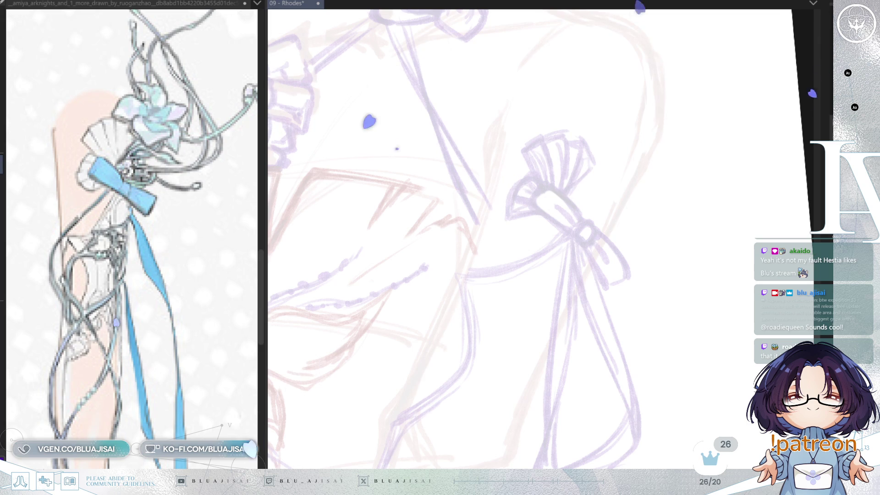
{"action": "scroll", "coordinate": [523, 125], "scroll_direction": "up", "scroll_amount": 1}
{"action": "scroll", "coordinate": [523, 125], "scroll_direction": "up", "scroll_amount": 1}
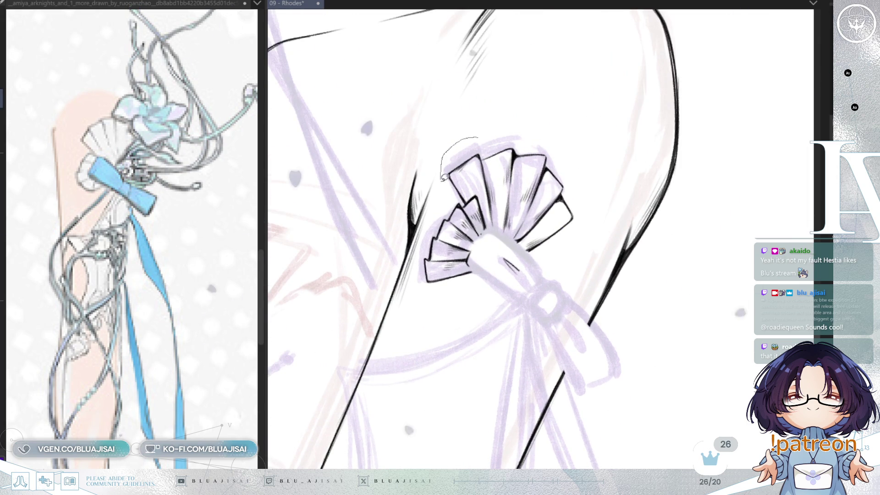
{"action": "left_click_drag", "start_coordinate": [443, 178], "coordinate": [588, 132]}
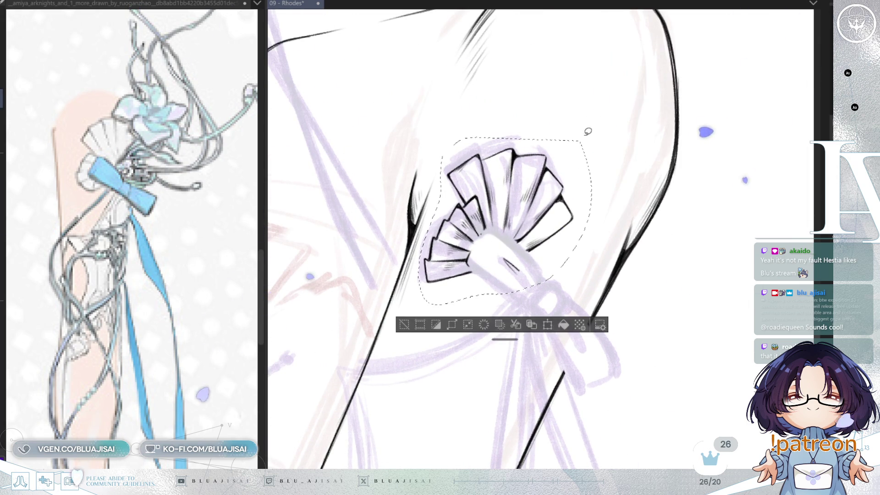
{"action": "key", "text": "Delete"}
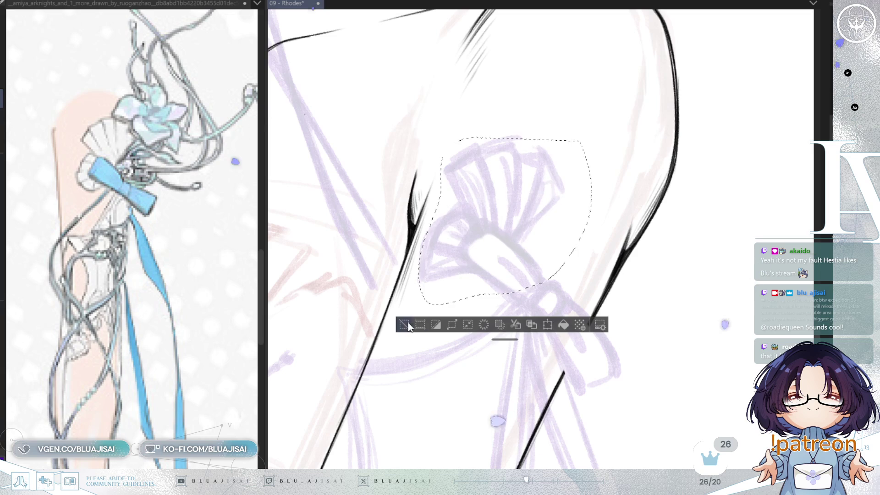
{"action": "key", "text": "ctrl+d"}
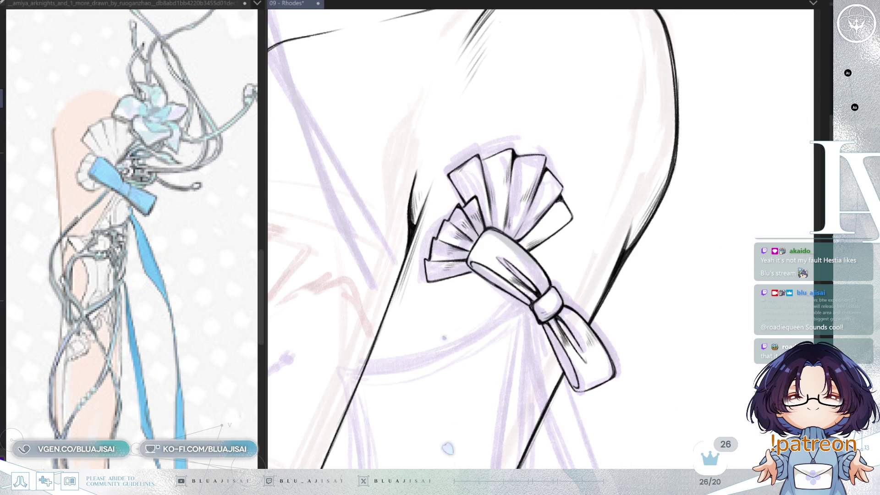
{"action": "key", "text": "h"}
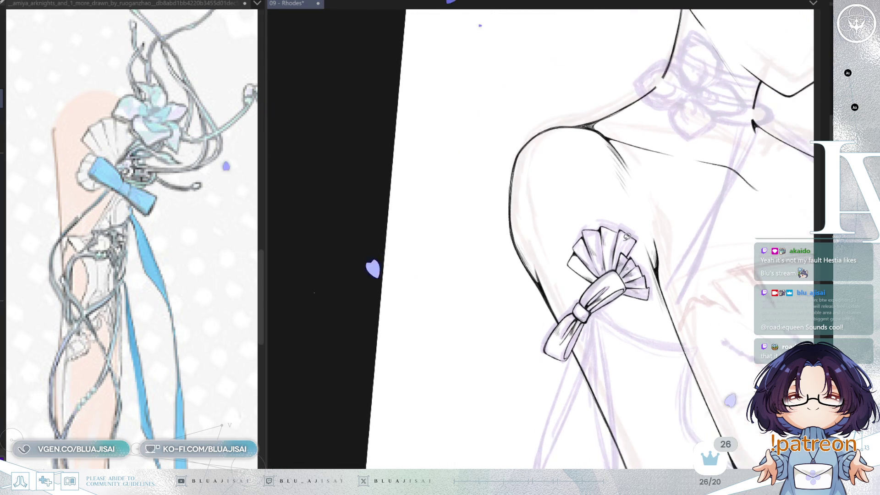
{"action": "left_click_drag", "start_coordinate": [540, 249], "coordinate": [588, 268]}
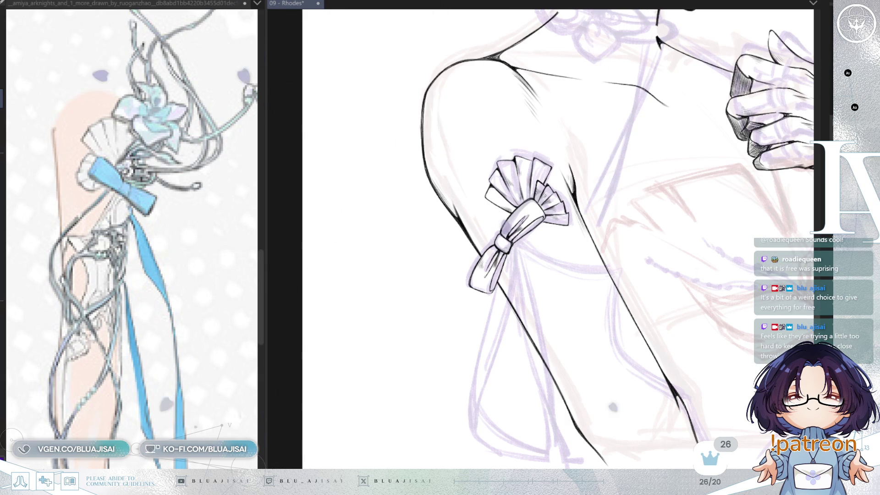
{"action": "left_click_drag", "start_coordinate": [558, 350], "coordinate": [522, 258]}
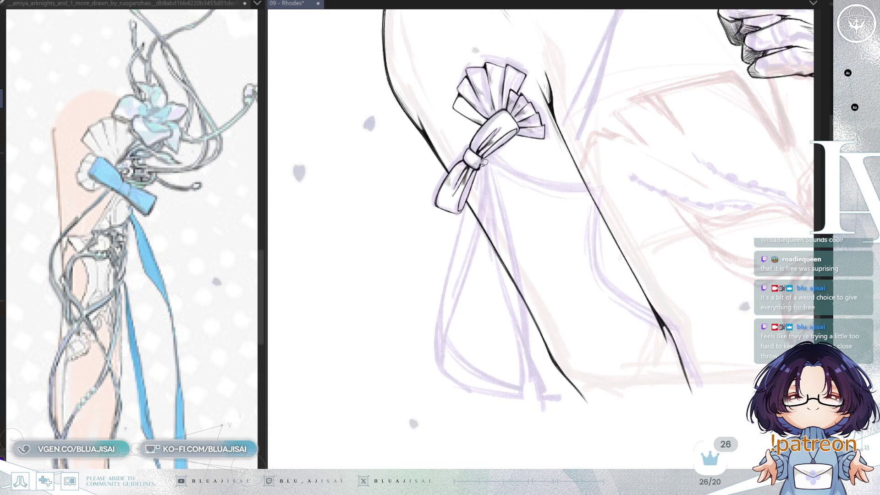
- Ink both edges of the ribbon tail running from the bow knot down the arm
{"action": "scroll", "coordinate": [485, 176], "scroll_direction": "up", "scroll_amount": 1}
{"action": "left_click_drag", "start_coordinate": [482, 170], "coordinate": [476, 275]}
{"action": "key", "text": "ctrl+z"}
{"action": "left_click_drag", "start_coordinate": [482, 171], "coordinate": [476, 275]}
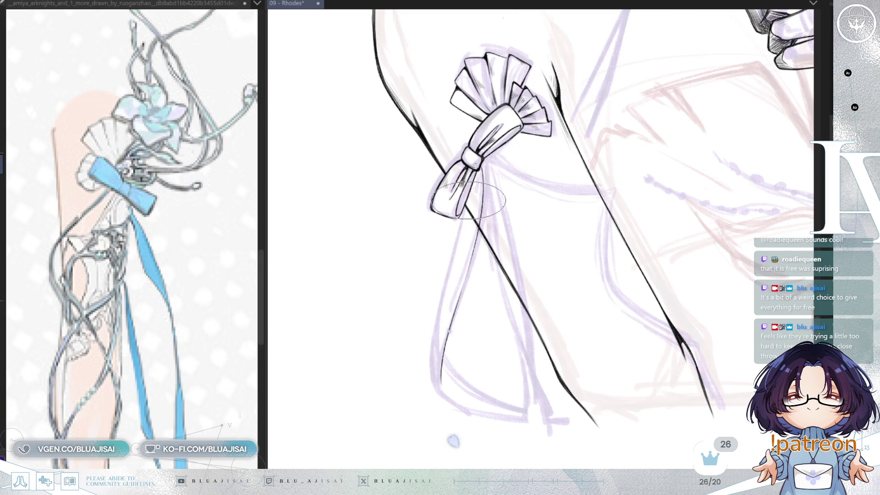
{"action": "left_click_drag", "start_coordinate": [465, 198], "coordinate": [435, 366]}
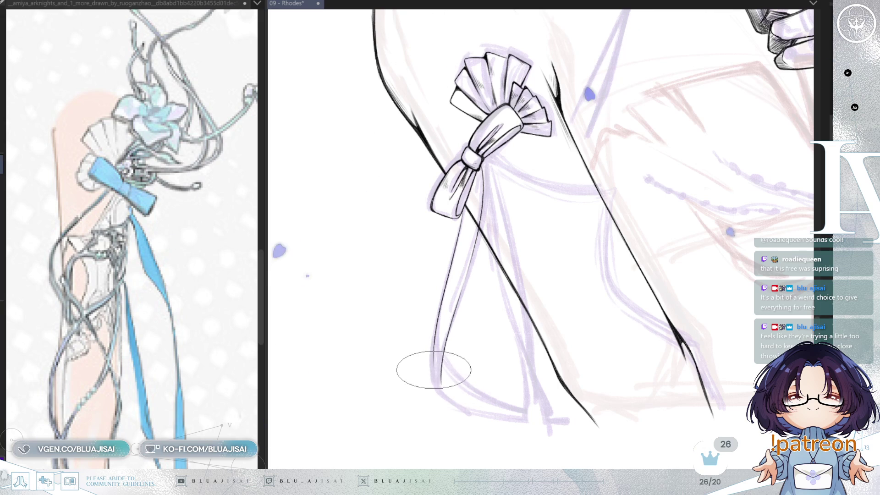
{"action": "left_click_drag", "start_coordinate": [442, 390], "coordinate": [655, 287]}
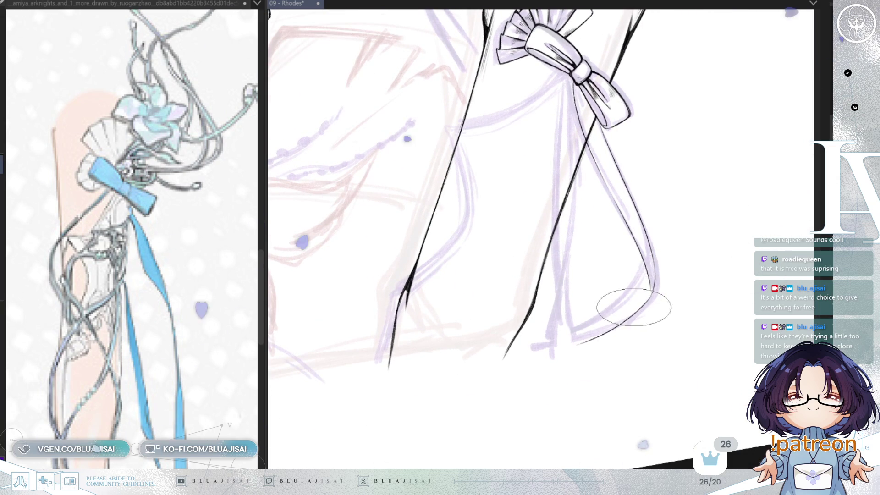
{"action": "left_click_drag", "start_coordinate": [644, 259], "coordinate": [573, 342]}
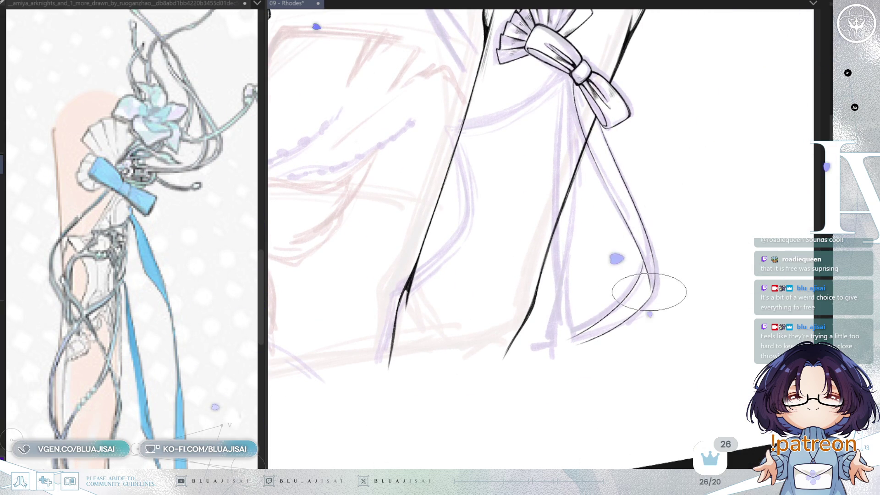
- Hatch fine shading strokes along the ribbon tail
{"action": "key", "text": "h"}
{"action": "left_click_drag", "start_coordinate": [585, 285], "coordinate": [458, 217]}
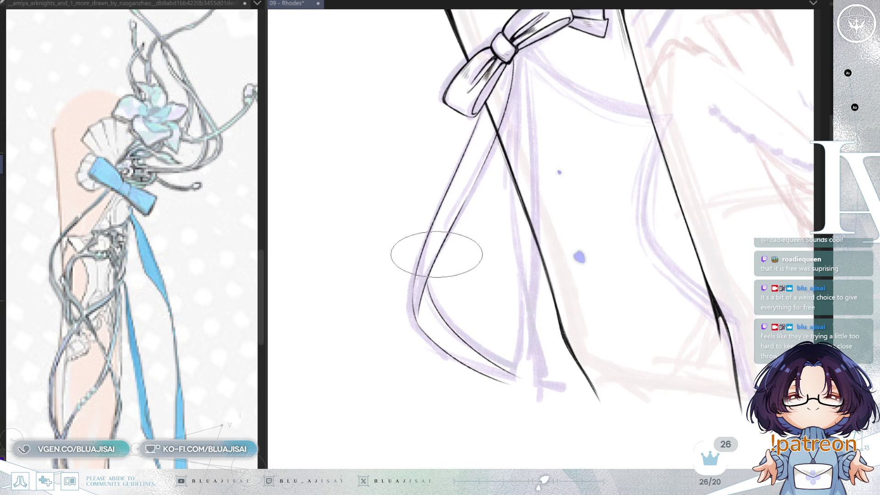
{"action": "scroll", "coordinate": [421, 319], "scroll_direction": "up", "scroll_amount": 3}
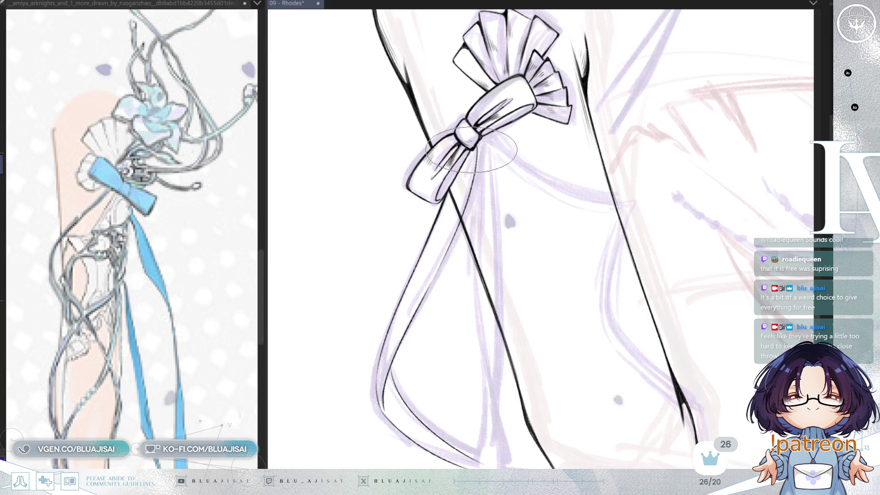
{"action": "left_click_drag", "start_coordinate": [472, 147], "coordinate": [532, 214]}
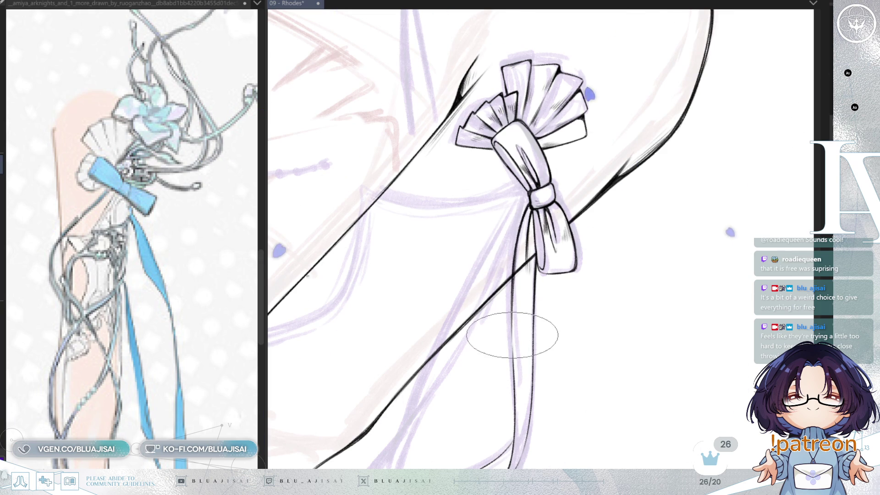
{"action": "left_click_drag", "start_coordinate": [514, 351], "coordinate": [523, 421]}
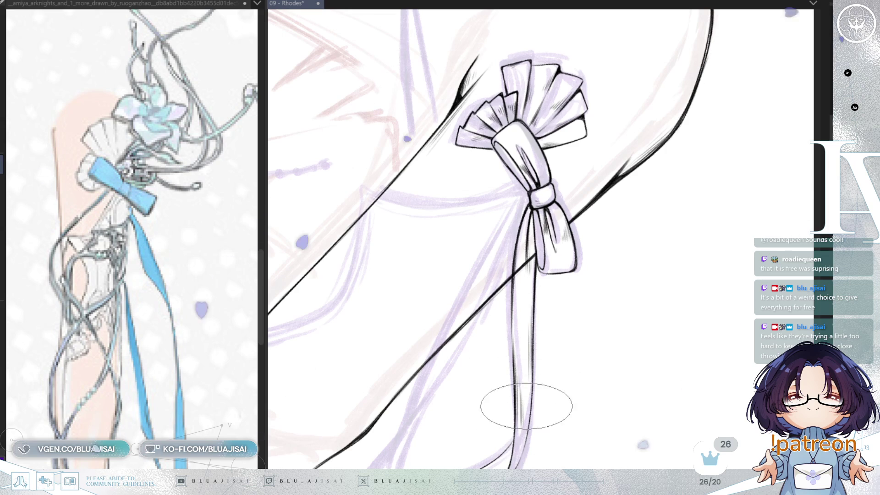
{"action": "mouse_move", "coordinate": [531, 398]}
{"action": "left_mouse_down"}
{"action": "mouse_move", "coordinate": [527, 293]}
{"action": "mouse_move", "coordinate": [510, 256]}
{"action": "left_mouse_up"}
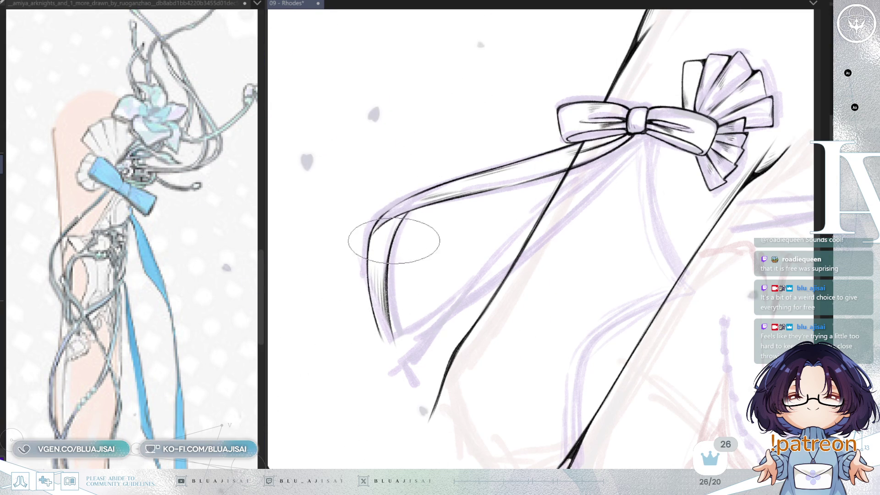
- Darken the corner where the arm ribbon tail folds back
{"action": "key", "text": "ctrl+bracketleft"}
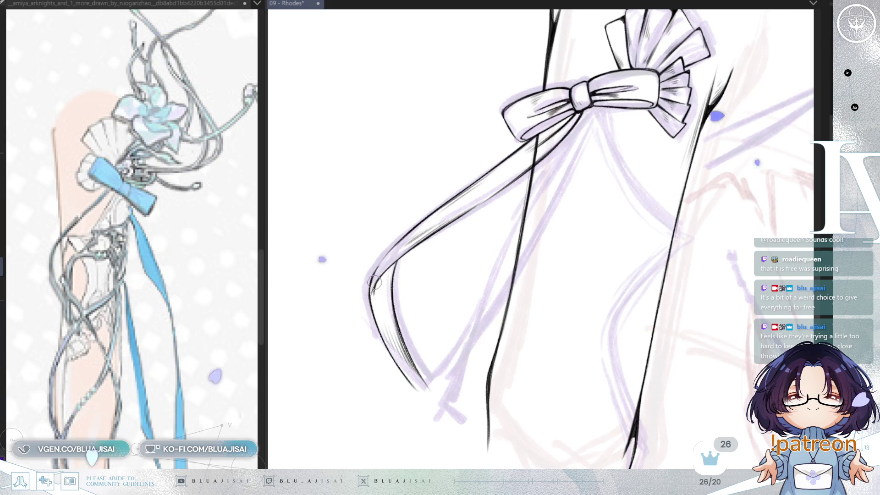
{"action": "scroll", "coordinate": [375, 293], "scroll_direction": "up", "scroll_amount": 1}
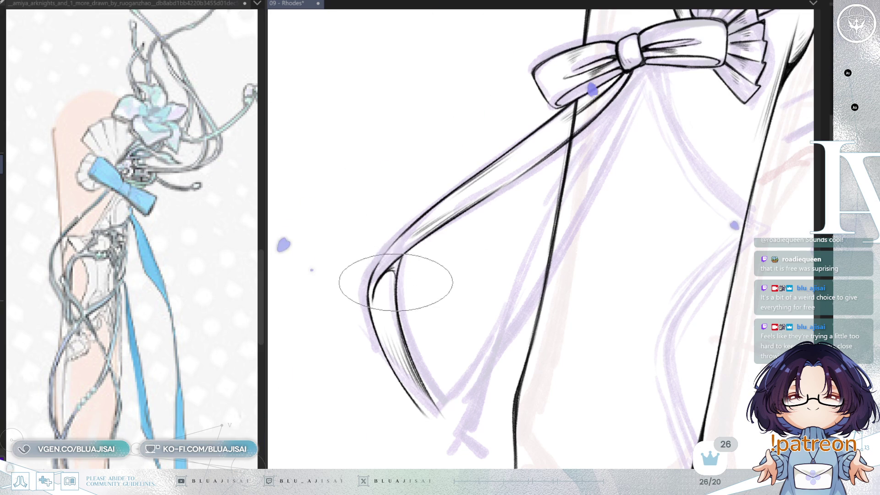
{"action": "left_click_drag", "start_coordinate": [393, 273], "coordinate": [391, 269]}
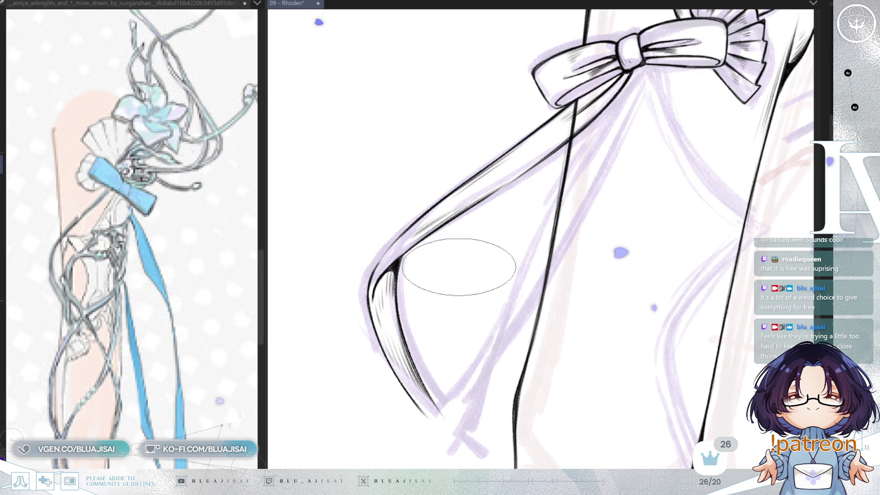
- Mirror the canvas view to check the shading on the bow loop
{"action": "key", "text": "minus"}
{"action": "scroll", "coordinate": [565, 209], "scroll_direction": "up", "scroll_amount": 3}
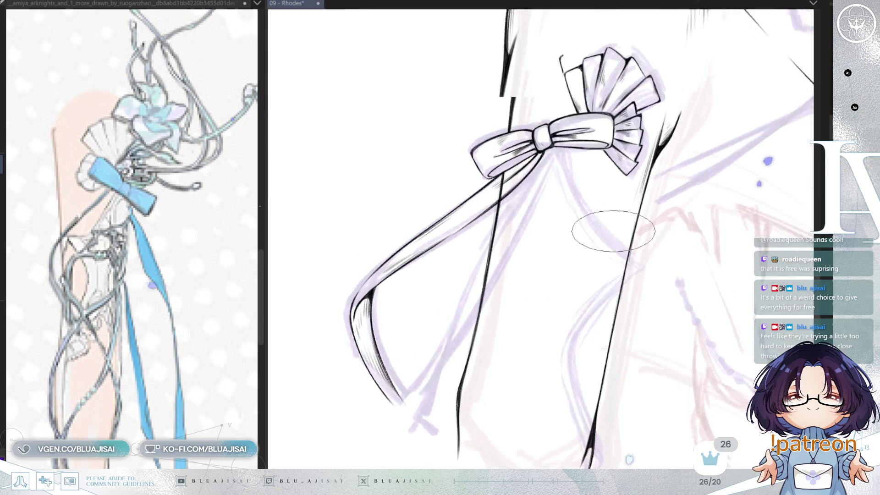
{"action": "scroll", "coordinate": [467, 191], "scroll_direction": "up", "scroll_amount": 2}
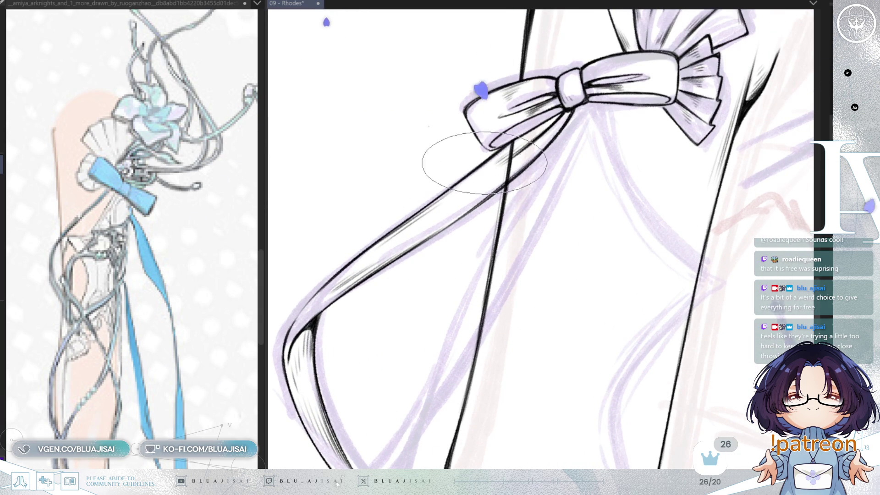
{"action": "scroll", "coordinate": [406, 244], "scroll_direction": "down", "scroll_amount": 2}
{"action": "scroll", "coordinate": [406, 244], "scroll_direction": "up", "scroll_amount": 2}
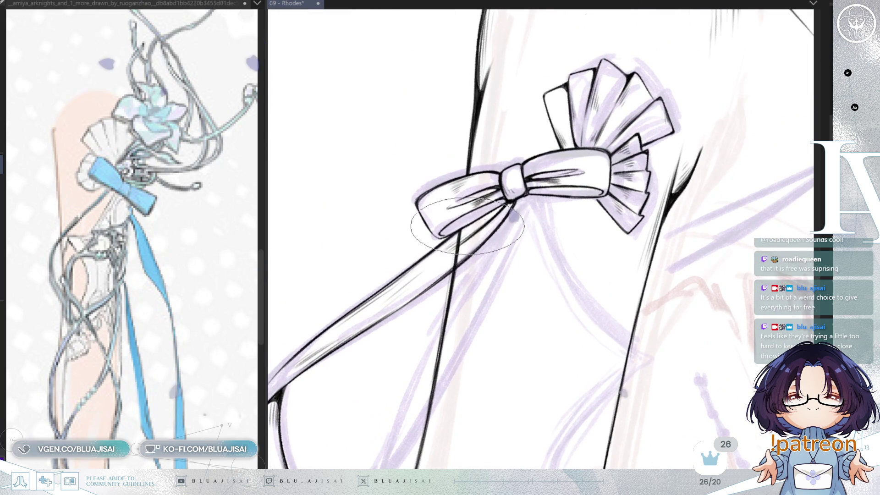
{"action": "key", "text": "m"}
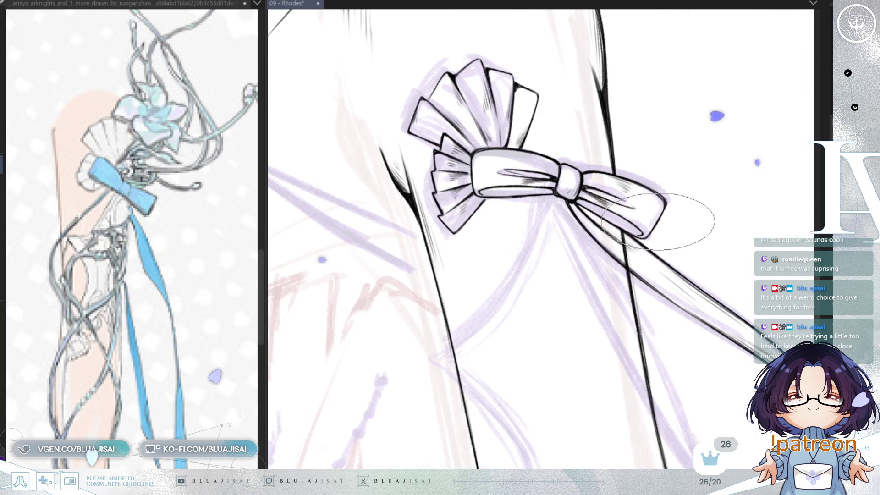
{"action": "scroll", "coordinate": [660, 206], "scroll_direction": "down", "scroll_amount": 1}
{"action": "scroll", "coordinate": [696, 183], "scroll_direction": "down", "scroll_amount": 1}
- Ink two long edge lines down the ribbon strand hanging below the arm bow
{"action": "key", "text": "m"}
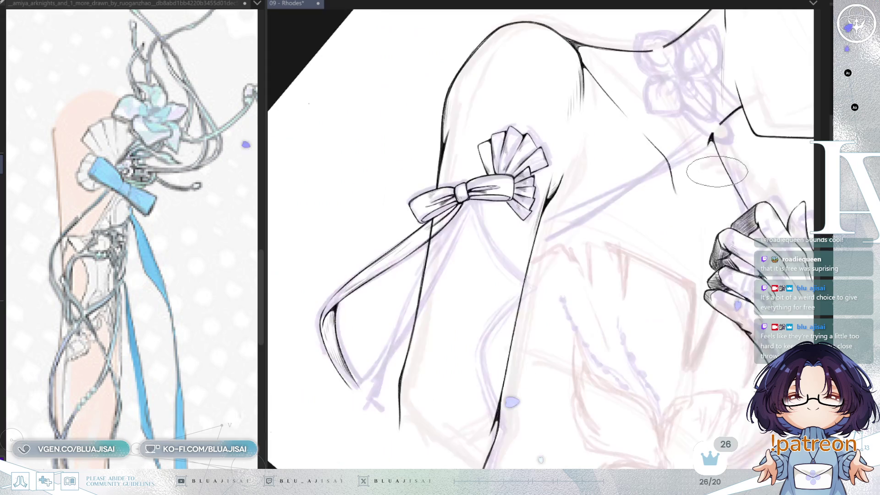
{"action": "key", "text": "m"}
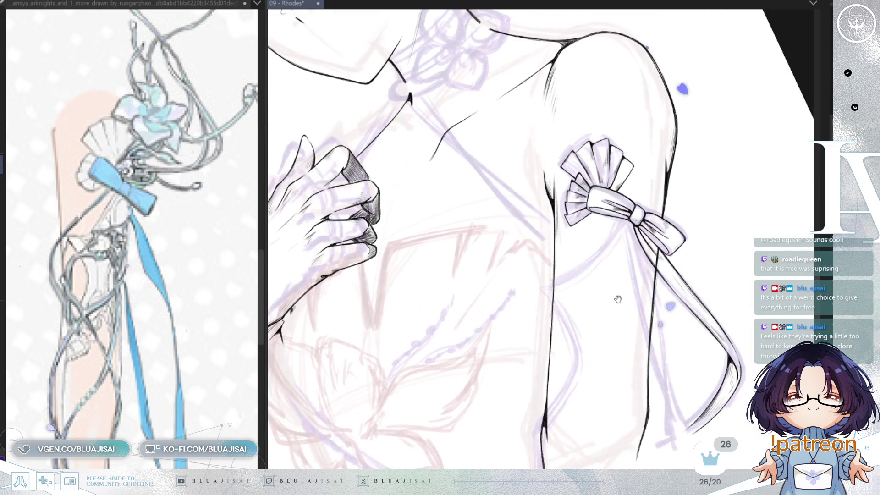
{"action": "left_click_drag", "start_coordinate": [618, 299], "coordinate": [536, 315]}
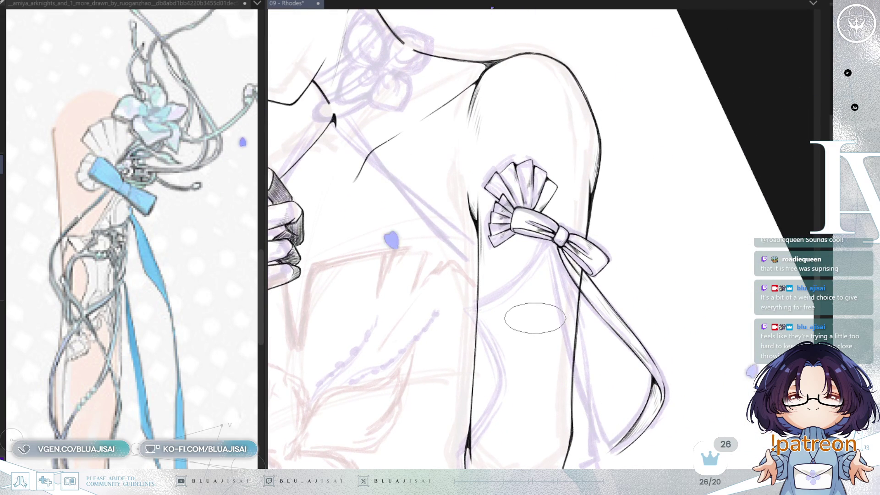
{"action": "scroll", "coordinate": [532, 312], "scroll_direction": "down", "scroll_amount": 3}
{"action": "scroll", "coordinate": [546, 230], "scroll_direction": "down", "scroll_amount": 3}
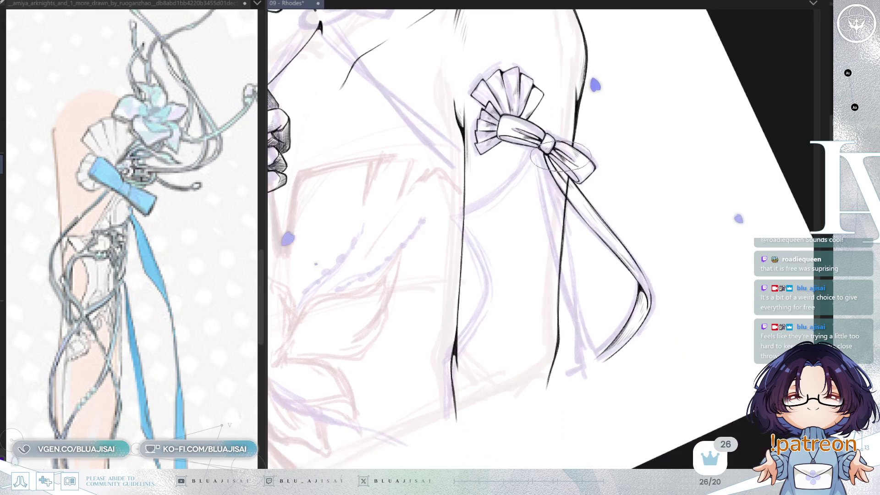
{"action": "left_click_drag", "start_coordinate": [561, 158], "coordinate": [556, 236]}
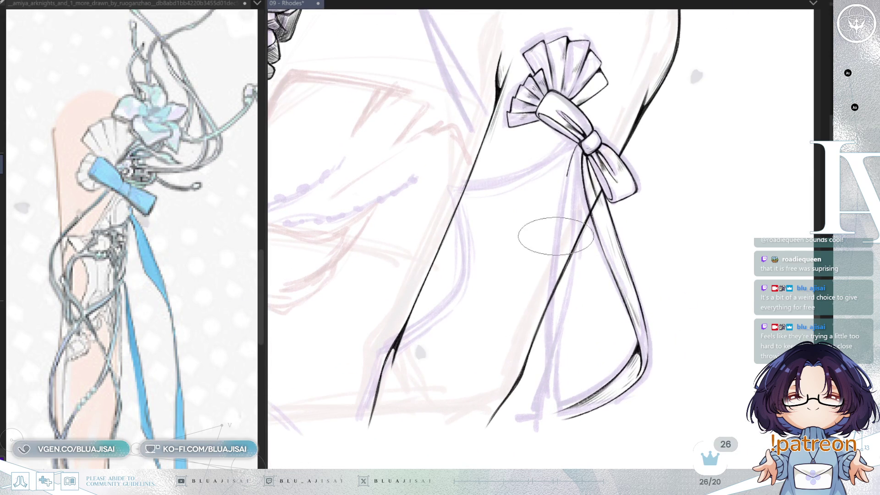
{"action": "left_click_drag", "start_coordinate": [577, 145], "coordinate": [551, 353]}
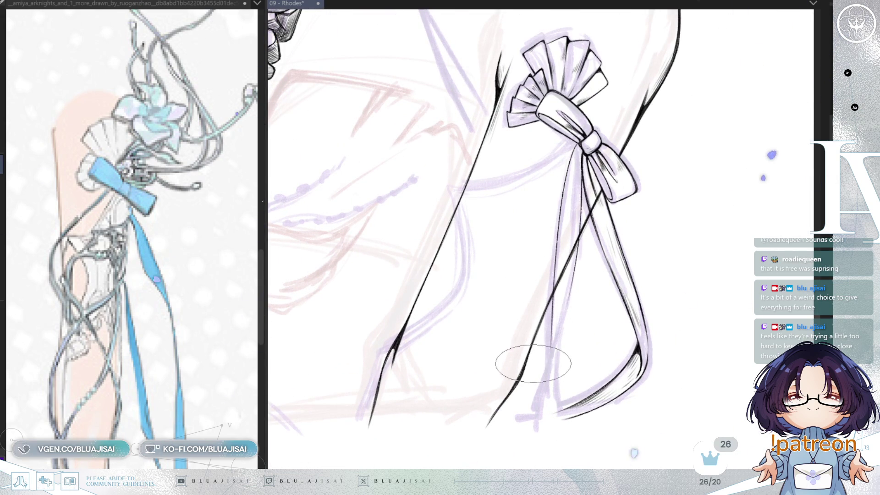
{"action": "left_click_drag", "start_coordinate": [573, 268], "coordinate": [534, 408]}
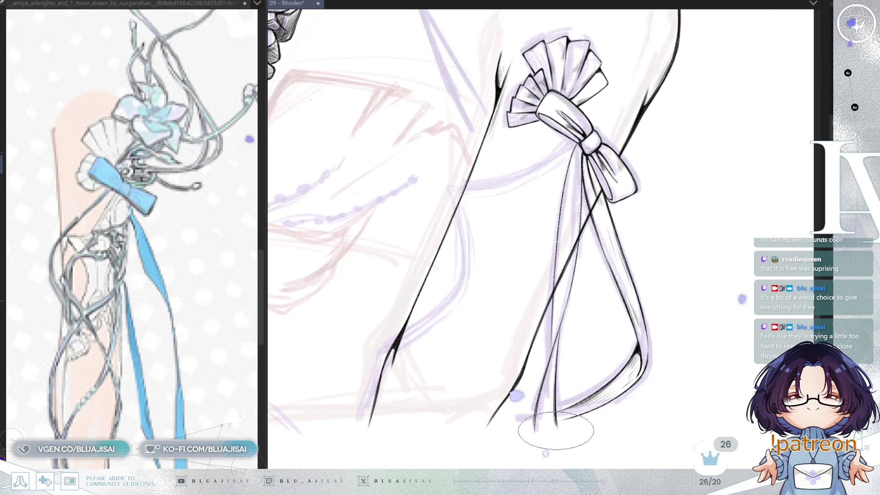
{"action": "scroll", "coordinate": [568, 299], "scroll_direction": "up", "scroll_amount": 2}
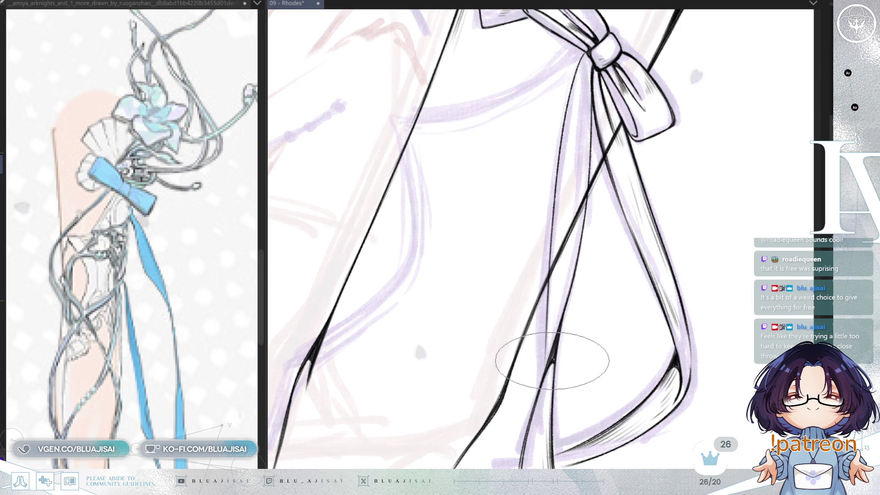
{"action": "key", "text": "4"}
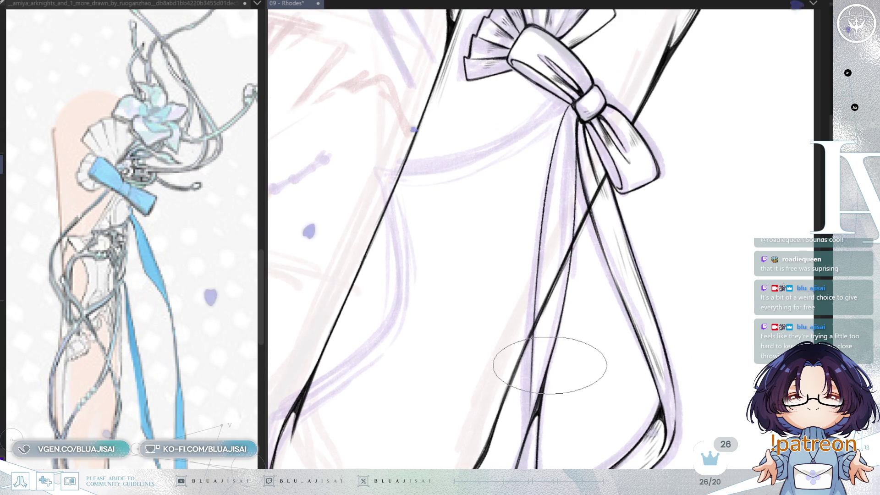
{"action": "key", "text": "4"}
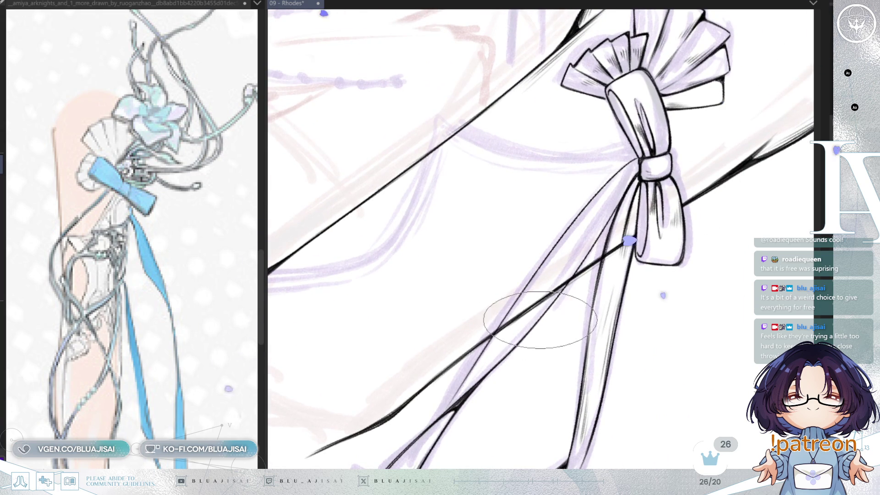
{"action": "left_click_drag", "start_coordinate": [573, 303], "coordinate": [629, 267]}
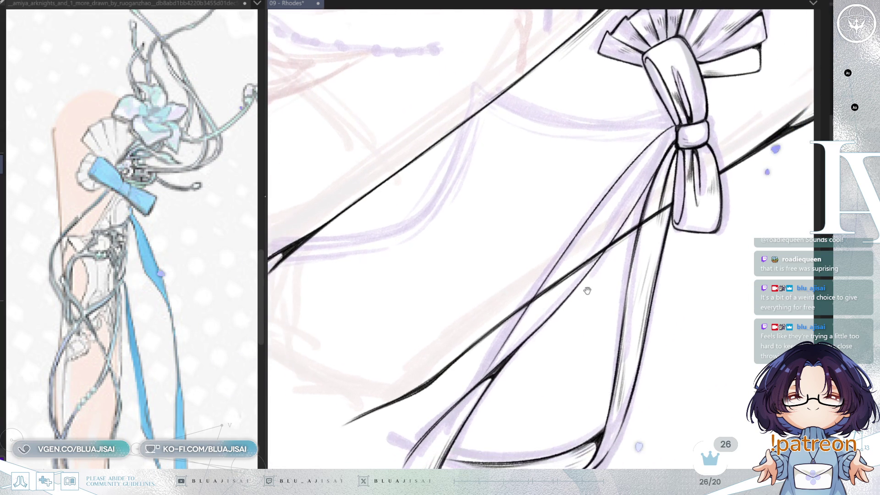
{"action": "key", "text": "6"}
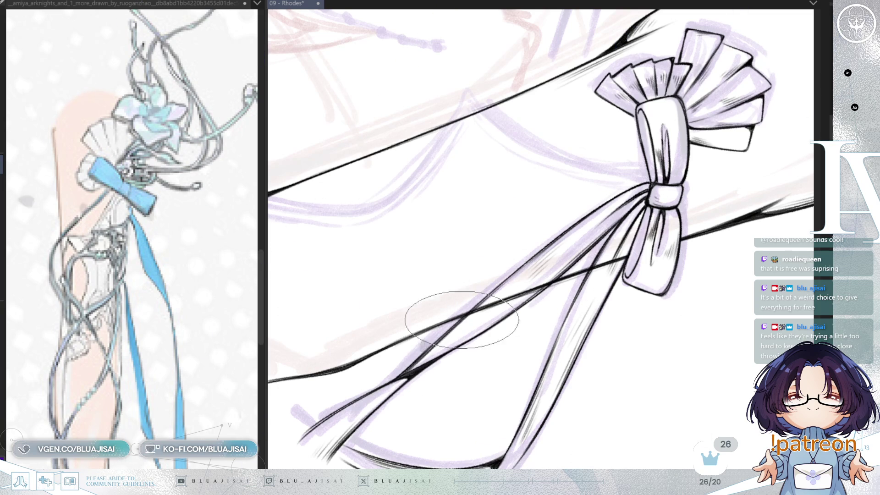
{"action": "key", "text": "Delete"}
{"action": "key", "text": "Delete"}
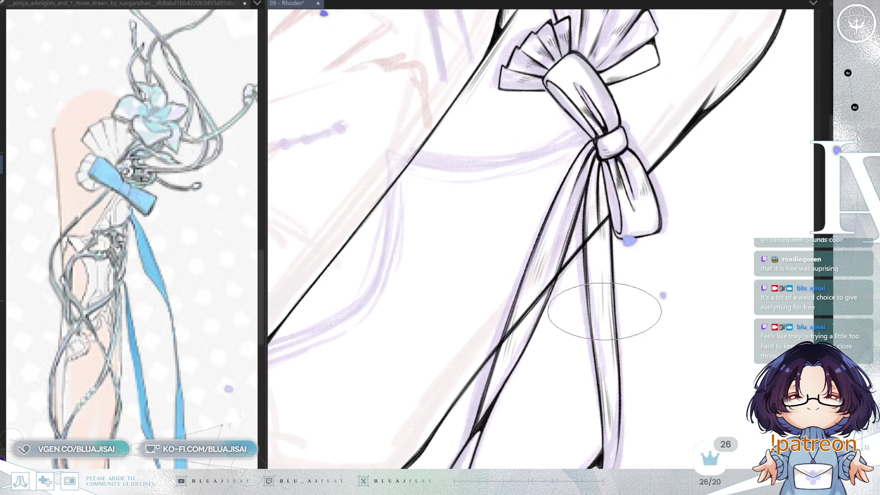
{"action": "key", "text": "End"}
{"action": "key", "text": "End"}
{"action": "key", "text": "End"}
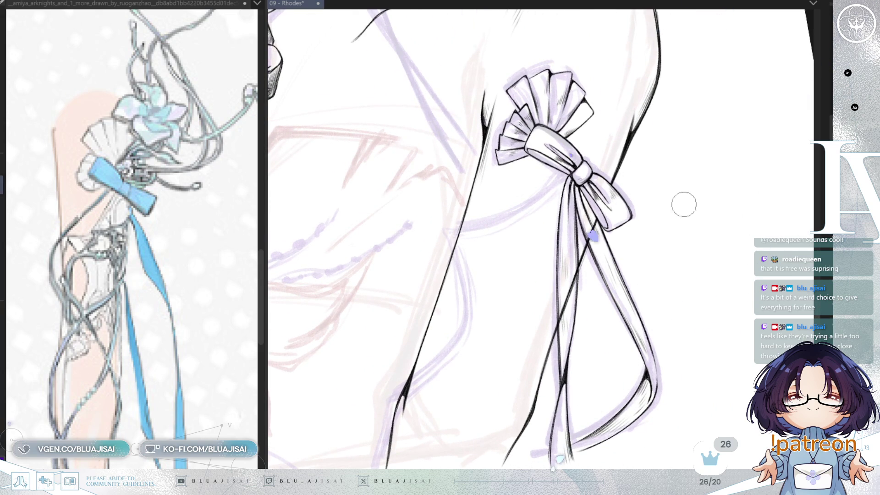
{"action": "scroll", "coordinate": [598, 207], "scroll_direction": "up", "scroll_amount": 1}
{"action": "scroll", "coordinate": [598, 207], "scroll_direction": "up", "scroll_amount": 1}
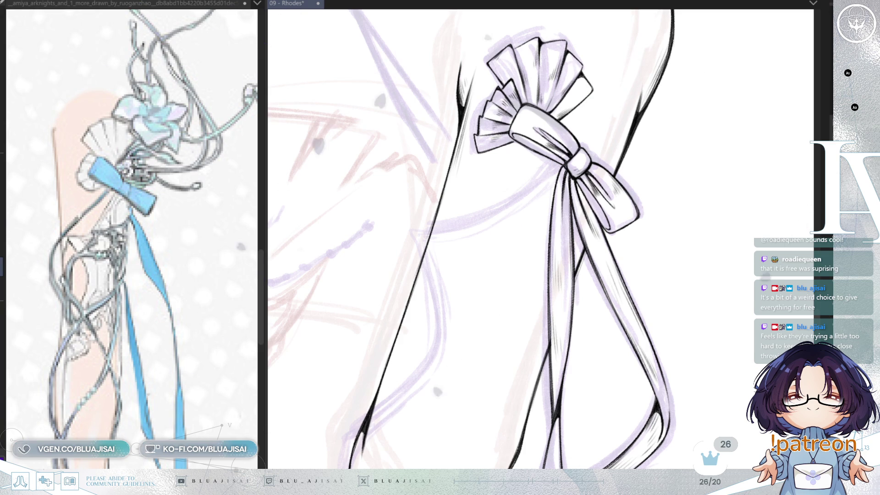
{"action": "scroll", "coordinate": [674, 312], "scroll_direction": "down", "scroll_amount": 2}
{"action": "scroll", "coordinate": [665, 313], "scroll_direction": "down", "scroll_amount": 2}
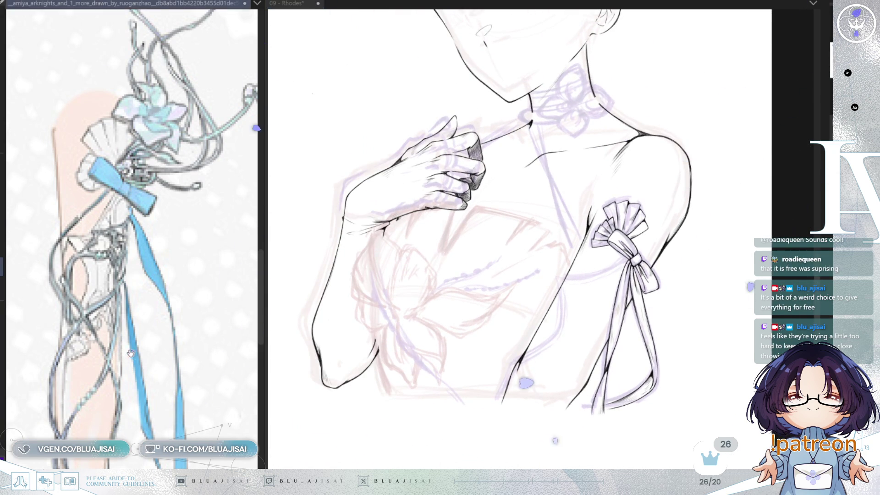
- Ink the line running from the armpit up to the arm bow
{"action": "left_click_drag", "start_coordinate": [128, 352], "coordinate": [174, 357]}
{"action": "left_click", "coordinate": [539, 277]}
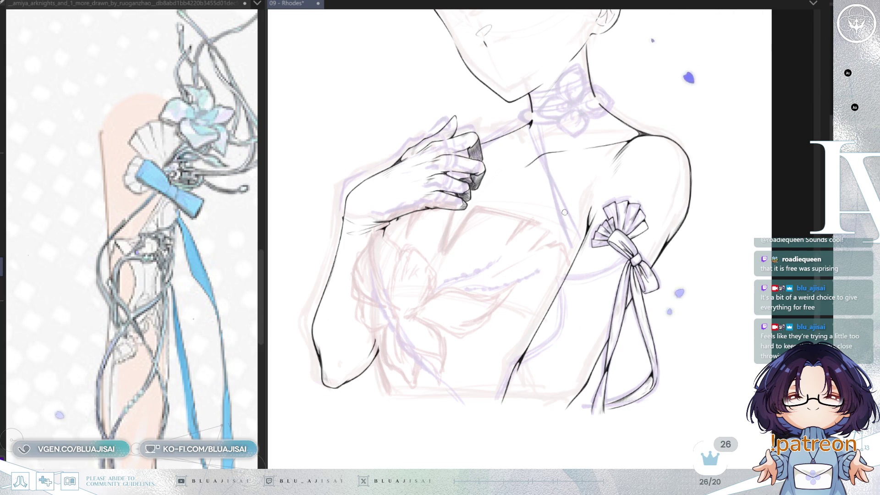
{"action": "scroll", "coordinate": [613, 279], "scroll_direction": "up", "scroll_amount": 1}
{"action": "scroll", "coordinate": [624, 257], "scroll_direction": "up", "scroll_amount": 1}
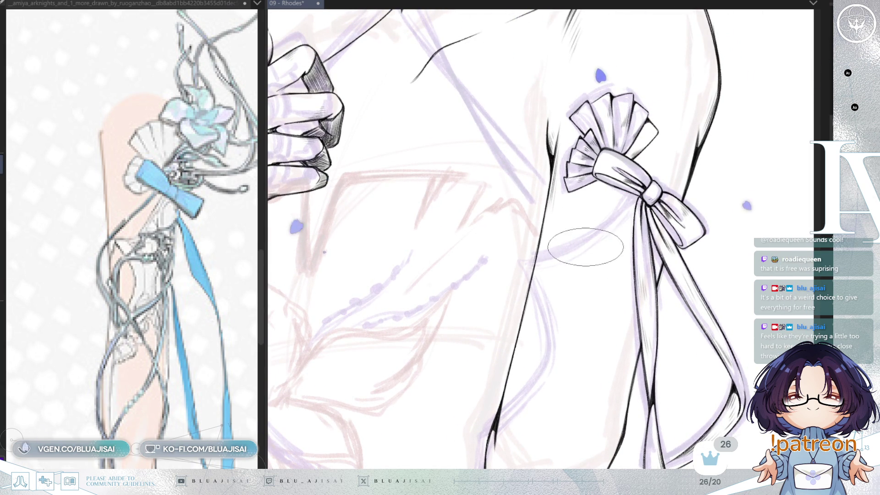
{"action": "scroll", "coordinate": [534, 261], "scroll_direction": "up", "scroll_amount": 1}
{"action": "left_click_drag", "start_coordinate": [532, 258], "coordinate": [651, 206]}
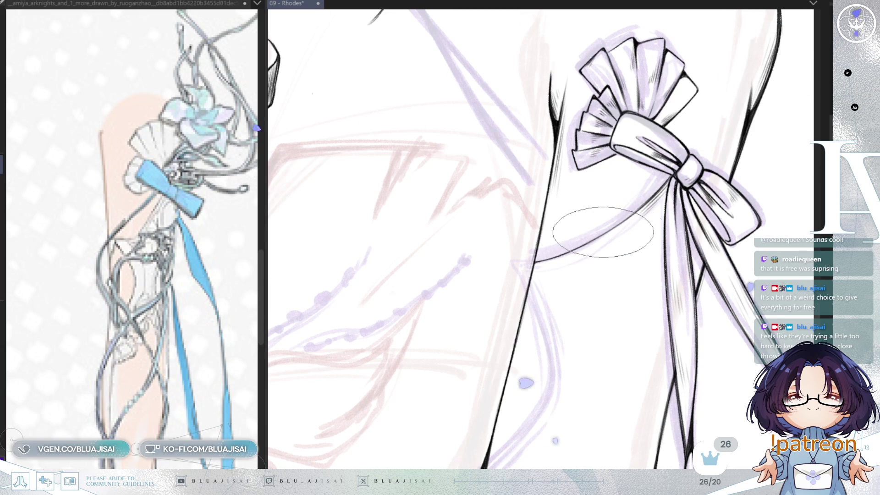
- On the mirrored view, ink the curved side contour down to meet the straight line
{"action": "key", "text": "h"}
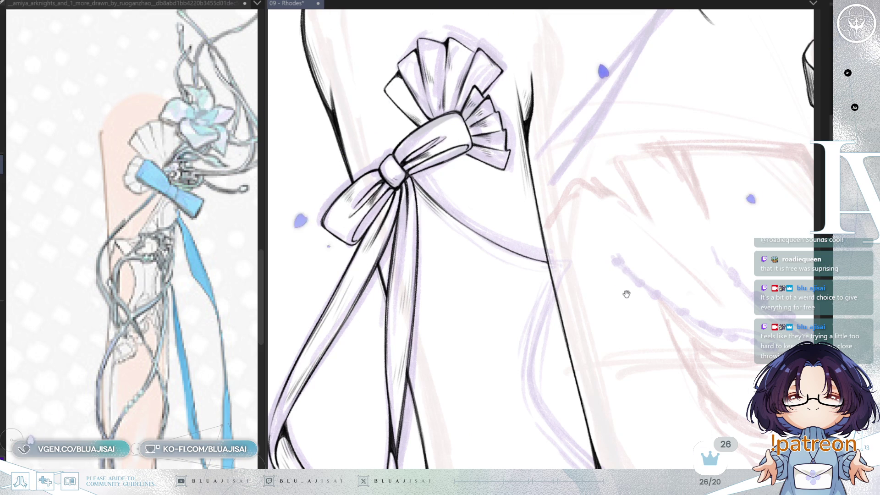
{"action": "left_click_drag", "start_coordinate": [627, 294], "coordinate": [628, 262]}
{"action": "left_click_drag", "start_coordinate": [607, 291], "coordinate": [605, 270]}
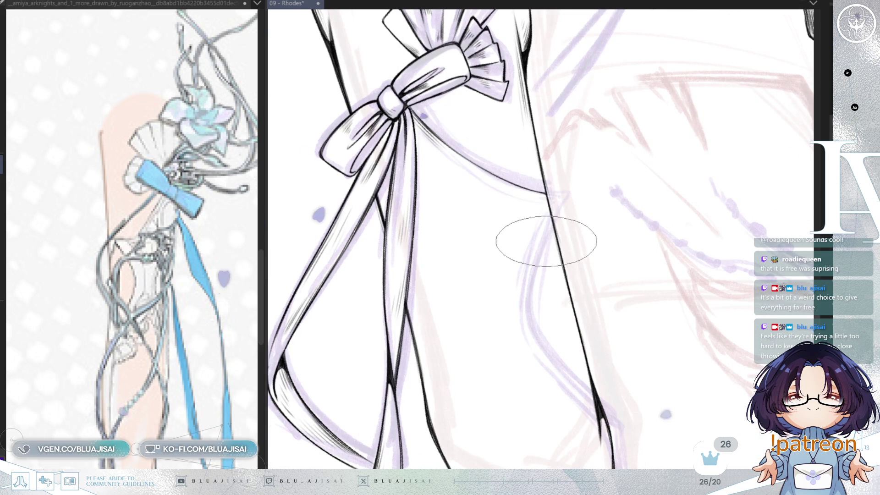
{"action": "mouse_move", "coordinate": [546, 213]}
{"action": "left_mouse_down"}
{"action": "mouse_move", "coordinate": [535, 334]}
{"action": "mouse_move", "coordinate": [505, 308]}
{"action": "left_mouse_up"}
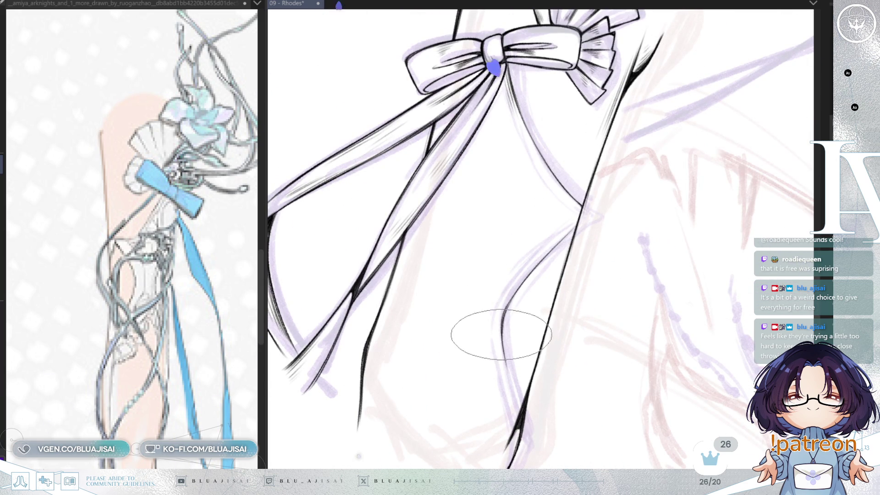
{"action": "left_click_drag", "start_coordinate": [502, 334], "coordinate": [515, 406]}
{"action": "left_click_drag", "start_coordinate": [511, 373], "coordinate": [520, 433]}
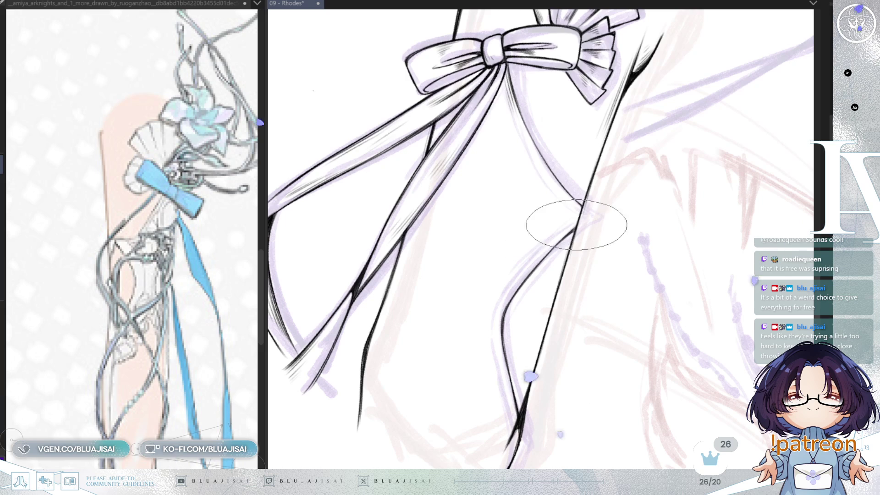
{"action": "key", "text": "h"}
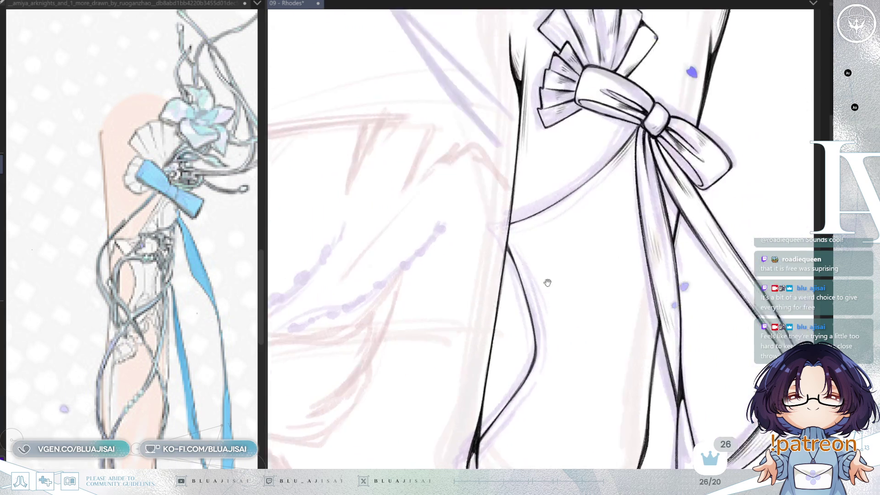
{"action": "left_click_drag", "start_coordinate": [547, 283], "coordinate": [513, 334]}
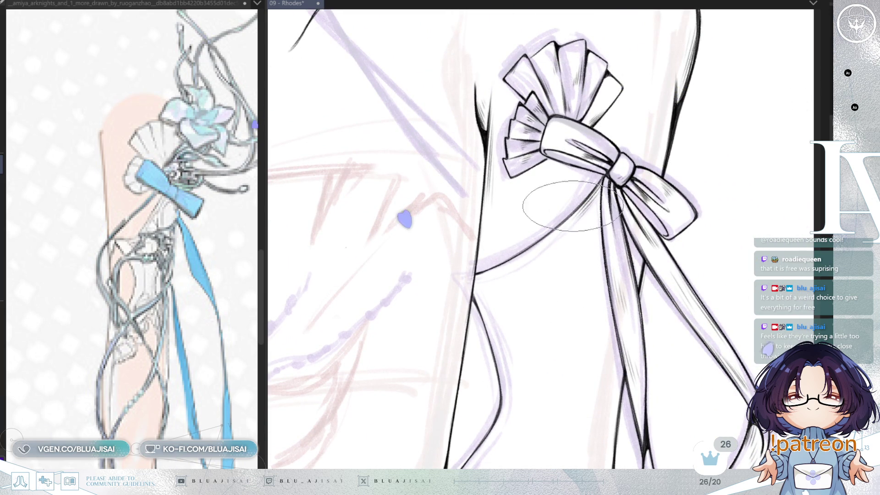
{"action": "scroll", "coordinate": [694, 171], "scroll_direction": "down", "scroll_amount": 2}
{"action": "scroll", "coordinate": [694, 171], "scroll_direction": "down", "scroll_amount": 2}
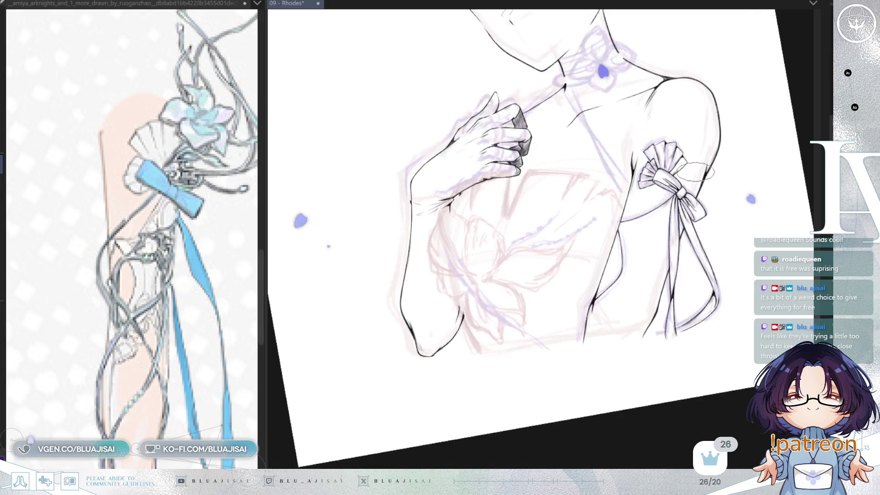
- Pan the reference image to show the full outfit and frame the drawing's chest area
{"action": "left_click_drag", "start_coordinate": [695, 171], "coordinate": [612, 290]}
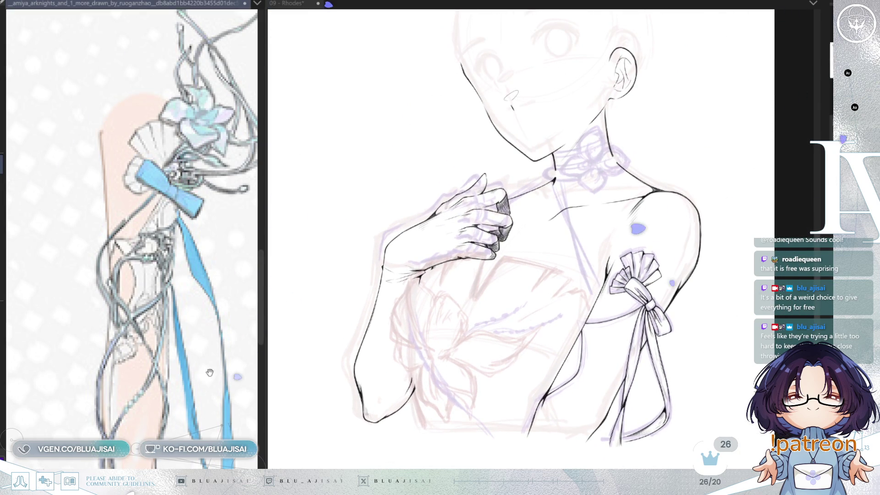
{"action": "left_click_drag", "start_coordinate": [244, 347], "coordinate": [143, 433]}
{"action": "scroll", "coordinate": [133, 238], "scroll_direction": "down", "scroll_amount": 2}
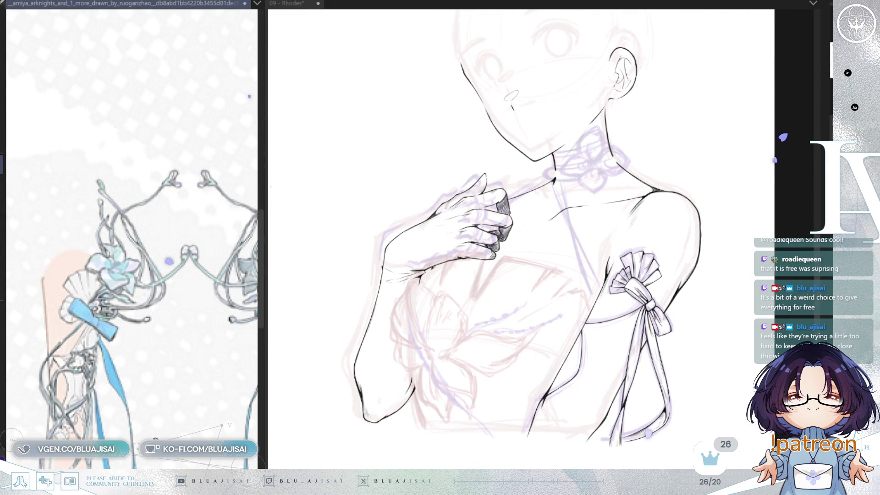
{"action": "left_click_drag", "start_coordinate": [173, 421], "coordinate": [207, 386]}
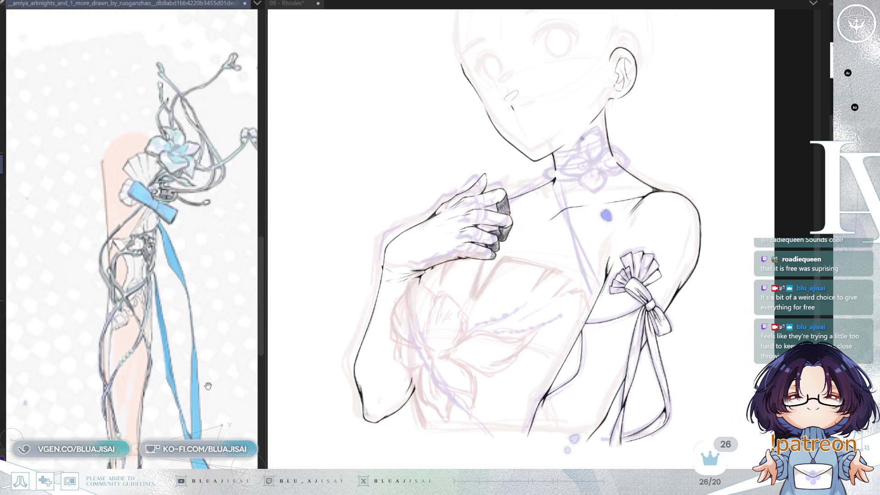
{"action": "left_click_drag", "start_coordinate": [200, 435], "coordinate": [199, 376]}
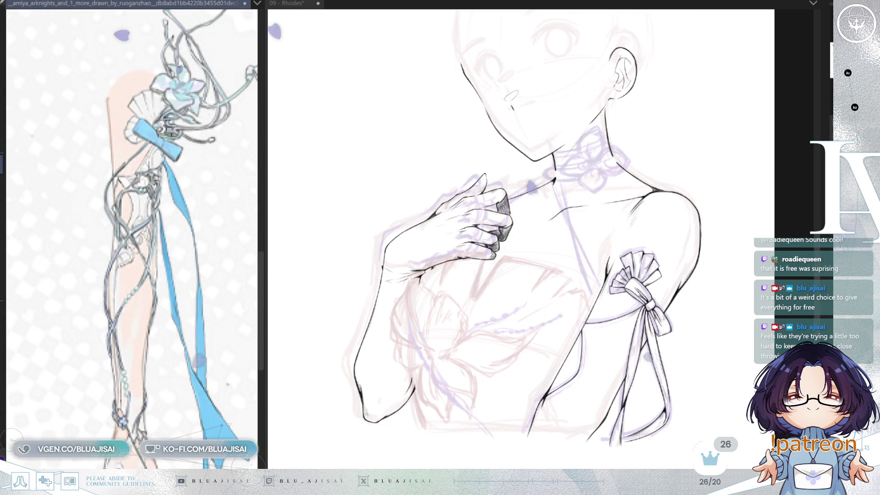
{"action": "left_click_drag", "start_coordinate": [690, 248], "coordinate": [688, 216]}
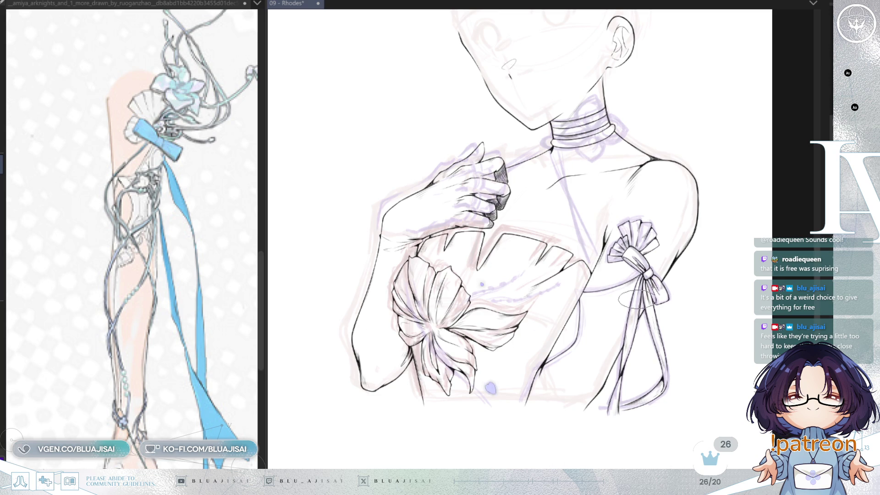
{"action": "scroll", "coordinate": [628, 280], "scroll_direction": "up", "scroll_amount": 1}
{"action": "scroll", "coordinate": [615, 259], "scroll_direction": "up", "scroll_amount": 1}
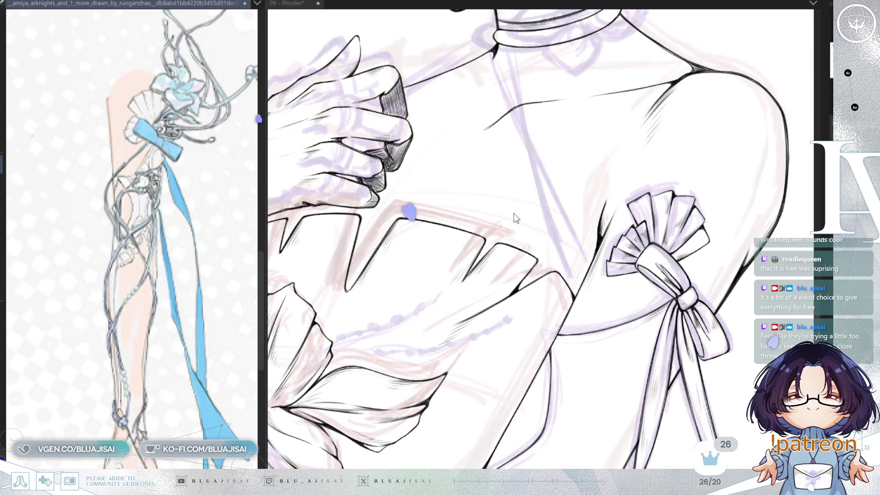
{"action": "scroll", "coordinate": [133, 238], "scroll_direction": "up", "scroll_amount": 5}
{"action": "scroll", "coordinate": [182, 289], "scroll_direction": "up", "scroll_amount": 3}
{"action": "scroll", "coordinate": [152, 347], "scroll_direction": "up", "scroll_amount": 2}
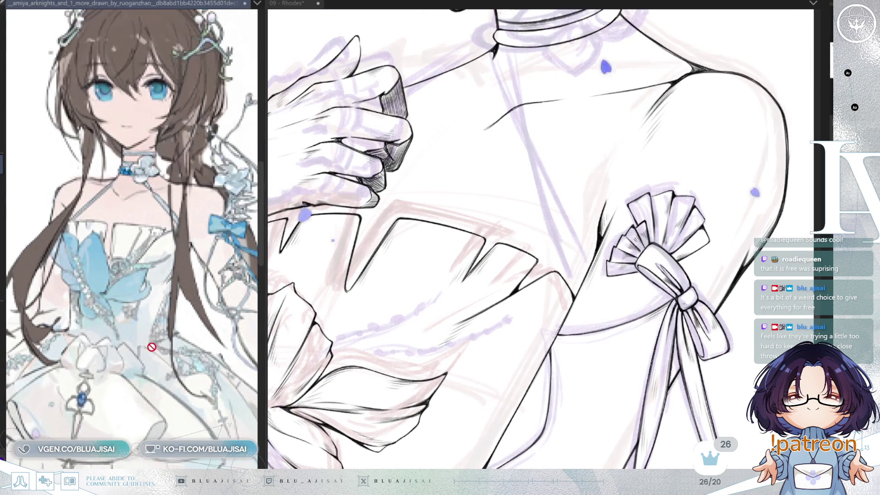
{"action": "scroll", "coordinate": [463, 179], "scroll_direction": "up", "scroll_amount": 1}
{"action": "scroll", "coordinate": [463, 151], "scroll_direction": "up", "scroll_amount": 1}
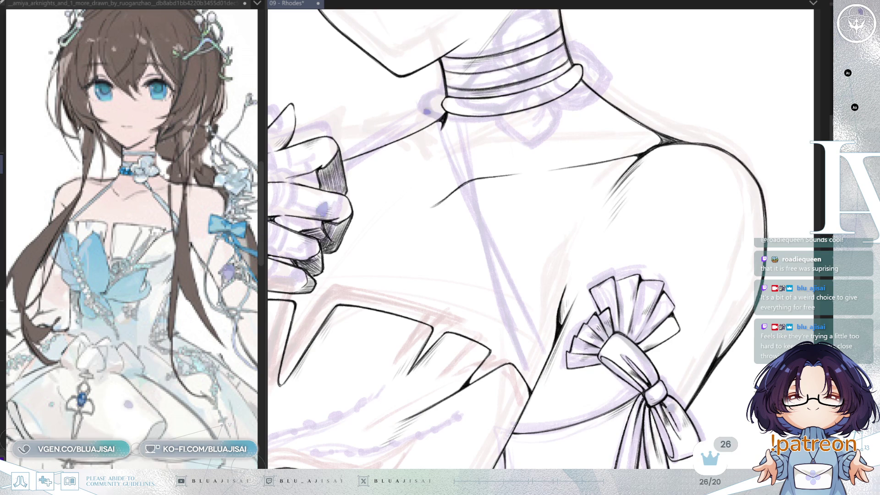
{"action": "key", "text": "m"}
{"action": "mouse_move", "coordinate": [687, 158]}
{"action": "left_mouse_down"}
{"action": "mouse_move", "coordinate": [601, 239]}
{"action": "mouse_move", "coordinate": [655, 207]}
{"action": "left_mouse_up"}
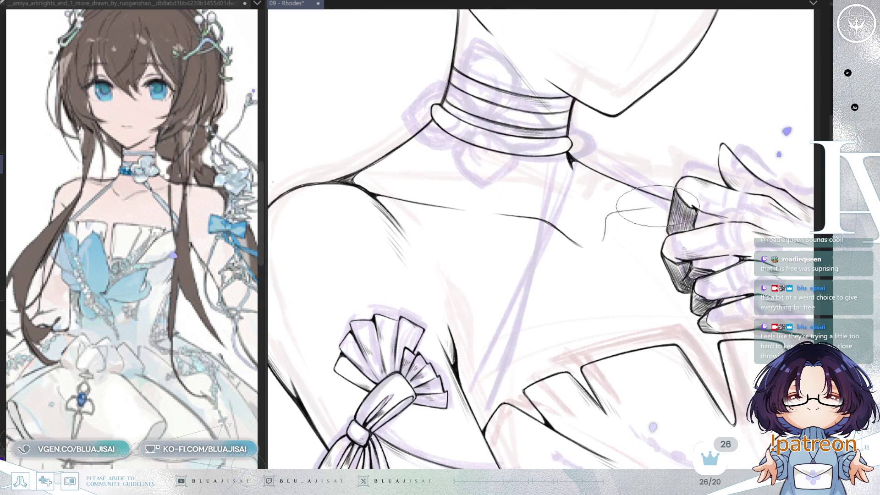
{"action": "scroll", "coordinate": [657, 206], "scroll_direction": "up", "scroll_amount": 2}
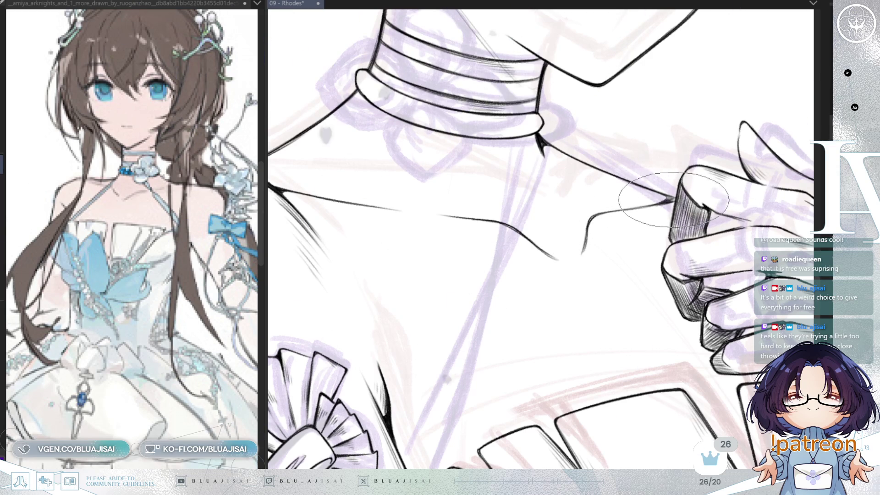
{"action": "key", "text": "minus"}
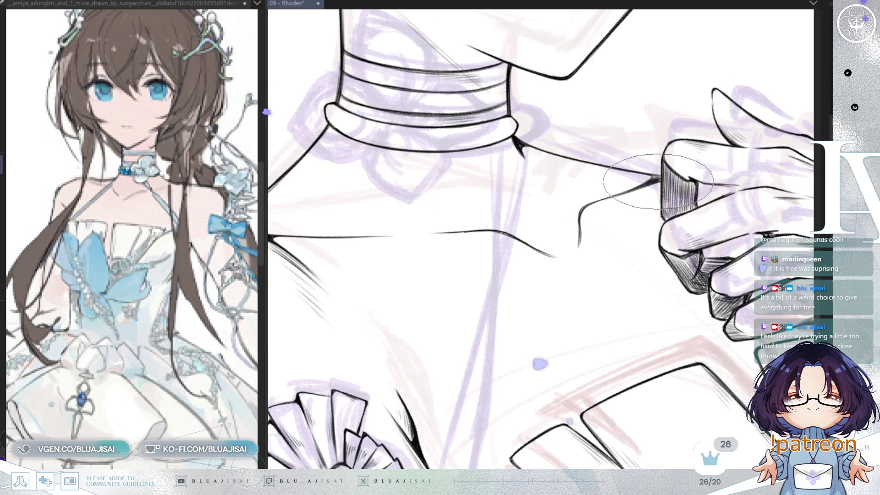
{"action": "scroll", "coordinate": [658, 181], "scroll_direction": "down", "scroll_amount": 3}
{"action": "scroll", "coordinate": [660, 187], "scroll_direction": "down", "scroll_amount": 2}
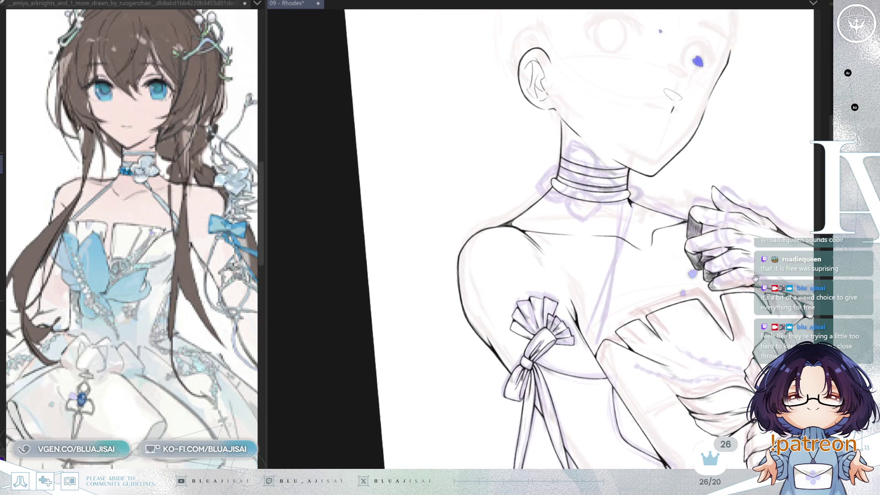
- Restore the unflipped view and drag the lineart layer slightly up over the sketch
{"action": "left_click_drag", "start_coordinate": [755, 279], "coordinate": [660, 259]}
{"action": "key", "text": "6"}
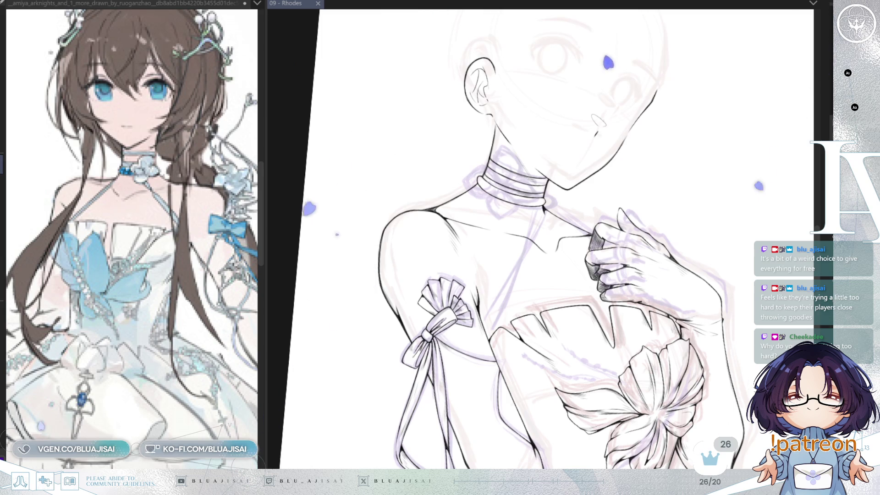
{"action": "left_click_drag", "start_coordinate": [781, 280], "coordinate": [652, 253]}
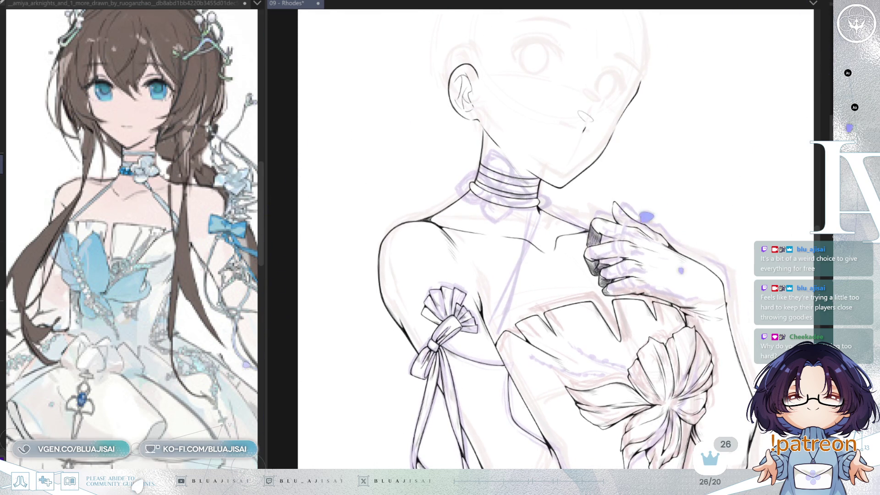
{"action": "key", "text": "h"}
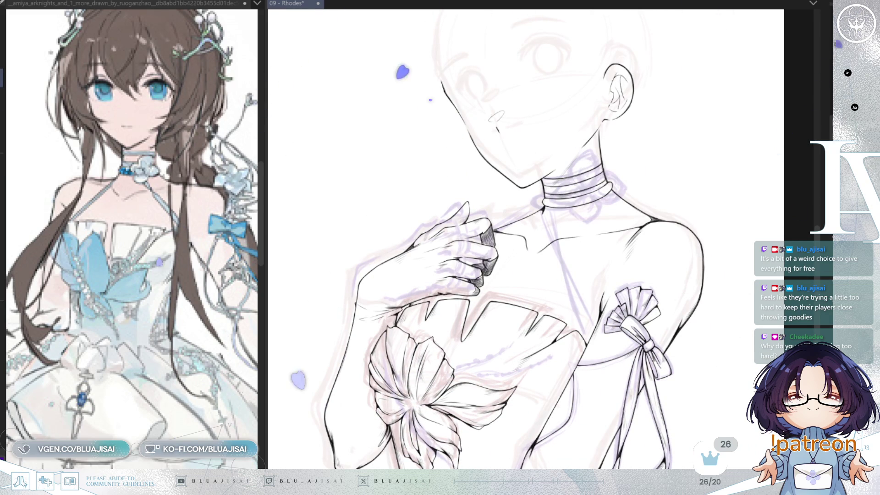
{"action": "left_click_drag", "start_coordinate": [723, 414], "coordinate": [729, 382]}
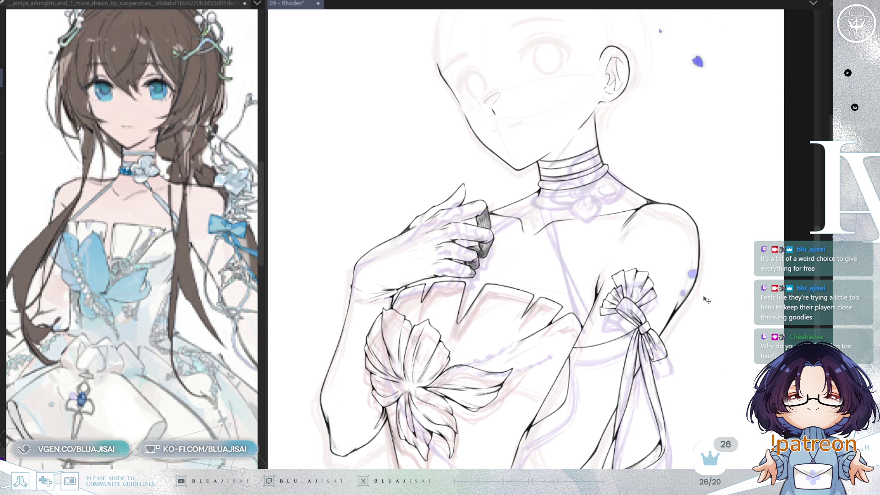
{"action": "scroll", "coordinate": [664, 293], "scroll_direction": "up", "scroll_amount": 2}
{"action": "scroll", "coordinate": [594, 277], "scroll_direction": "up", "scroll_amount": 2}
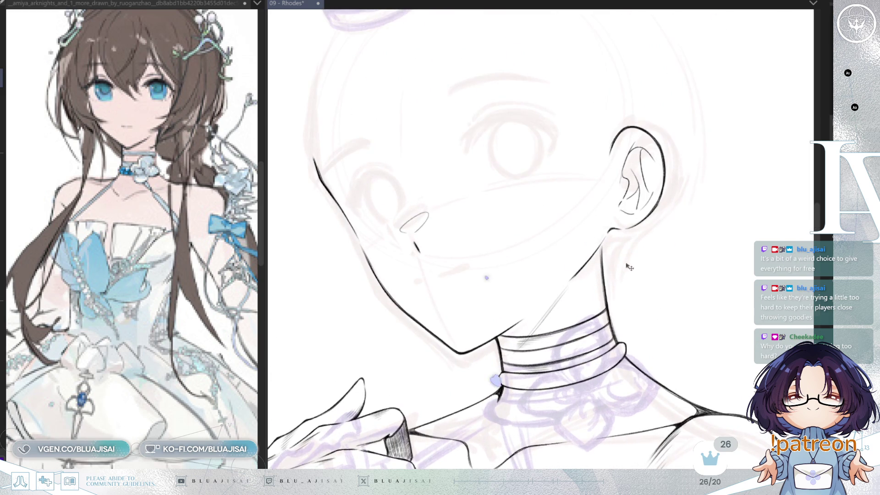
- Ink the upper eyelid of the eye beside the jaw in two strokes
{"action": "scroll", "coordinate": [630, 267], "scroll_direction": "down", "scroll_amount": 2}
{"action": "scroll", "coordinate": [671, 280], "scroll_direction": "up", "scroll_amount": 2}
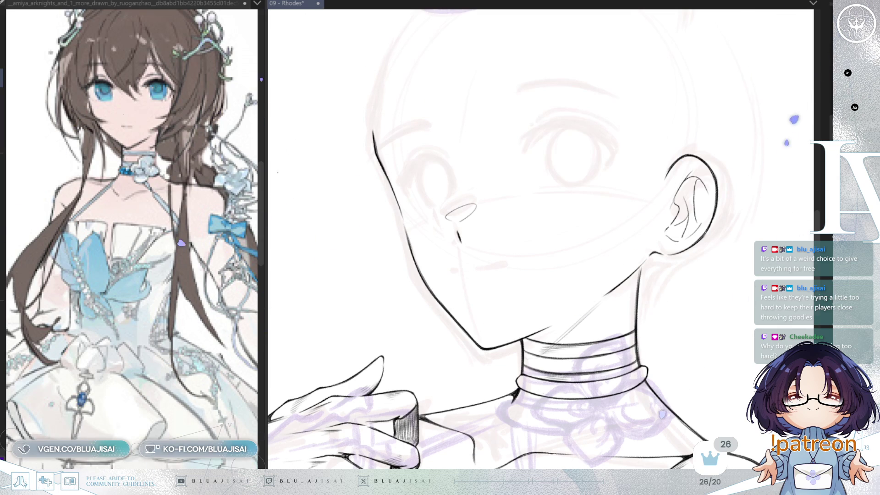
{"action": "scroll", "coordinate": [569, 224], "scroll_direction": "up", "scroll_amount": 1}
{"action": "key", "text": "minus"}
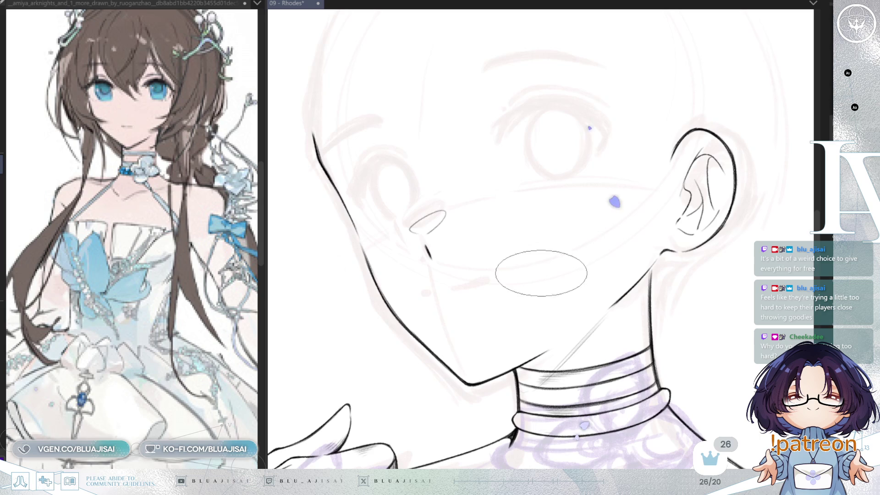
{"action": "key", "text": "asciicircum"}
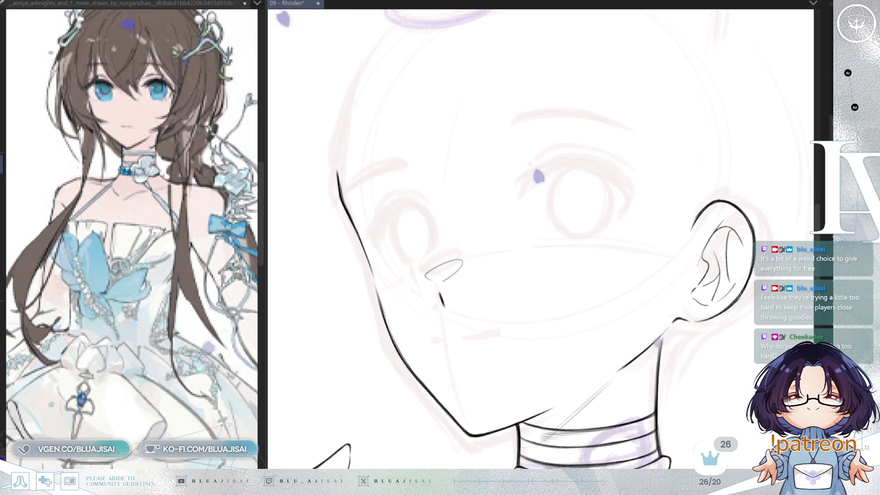
{"action": "left_click_drag", "start_coordinate": [502, 319], "coordinate": [490, 367]}
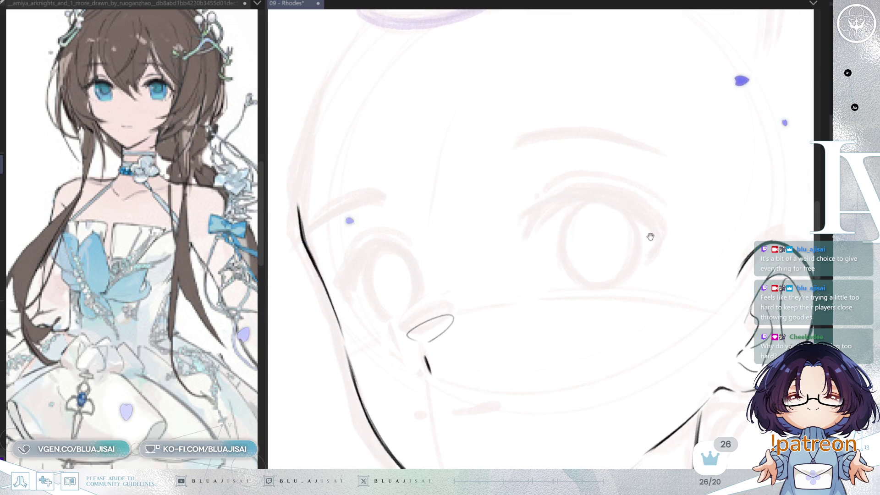
{"action": "left_click_drag", "start_coordinate": [649, 236], "coordinate": [653, 241]}
{"action": "left_click_drag", "start_coordinate": [474, 236], "coordinate": [428, 215]}
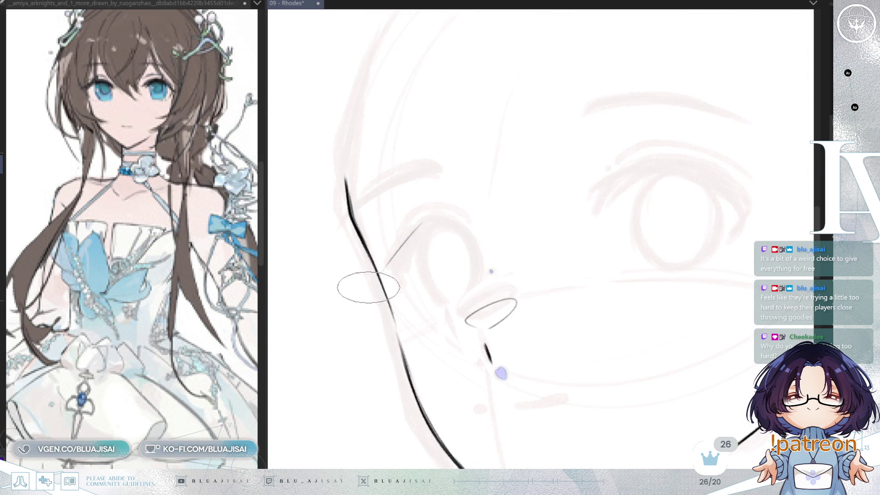
{"action": "mouse_move", "coordinate": [345, 290]}
{"action": "left_mouse_down"}
{"action": "mouse_move", "coordinate": [393, 275]}
{"action": "mouse_move", "coordinate": [448, 219]}
{"action": "left_mouse_up"}
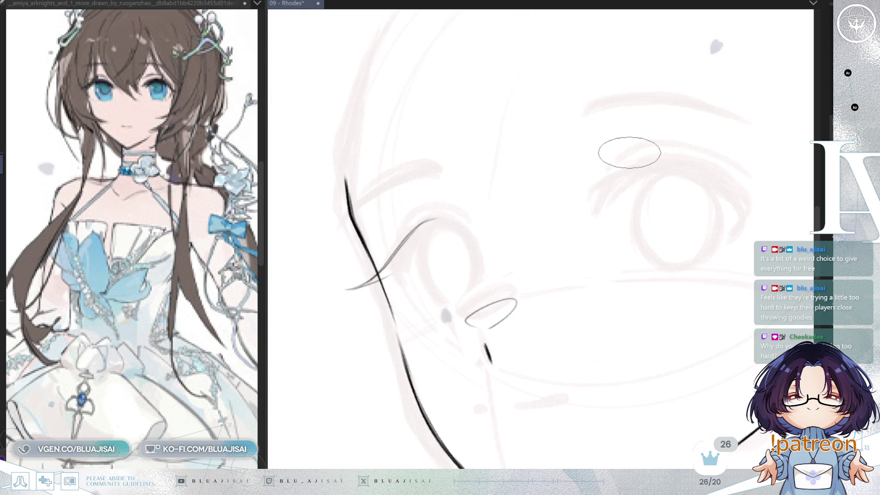
{"action": "key", "text": "m"}
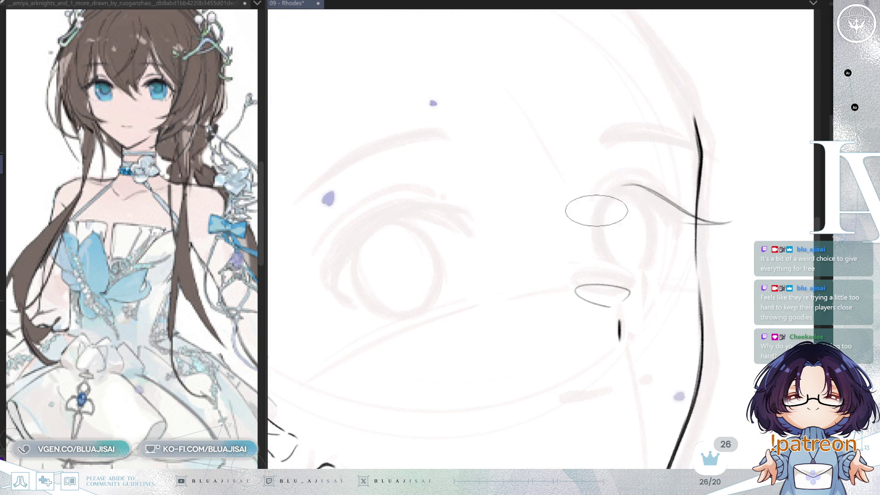
{"action": "mouse_move", "coordinate": [587, 209]}
{"action": "left_mouse_down"}
{"action": "mouse_move", "coordinate": [630, 183]}
{"action": "mouse_move", "coordinate": [587, 226]}
{"action": "left_mouse_up"}
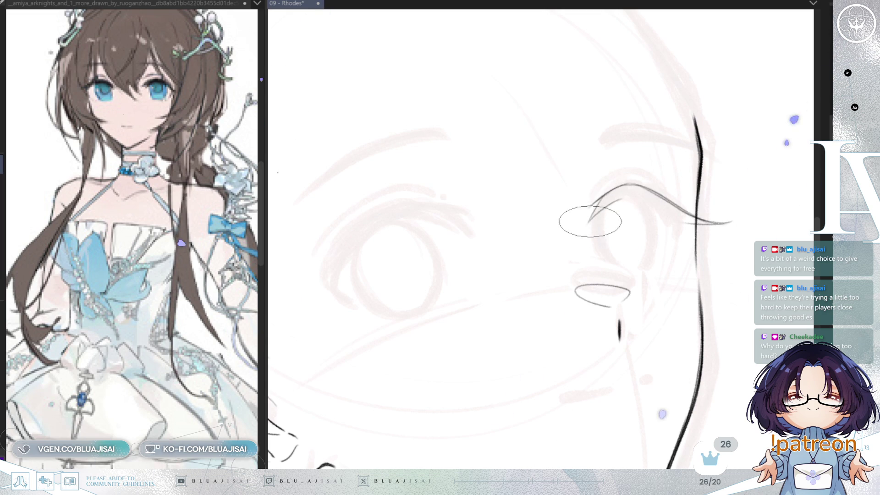
- Flip the view to check the eyelid, then save the file
{"action": "key", "text": "m"}
{"action": "key", "text": "4"}
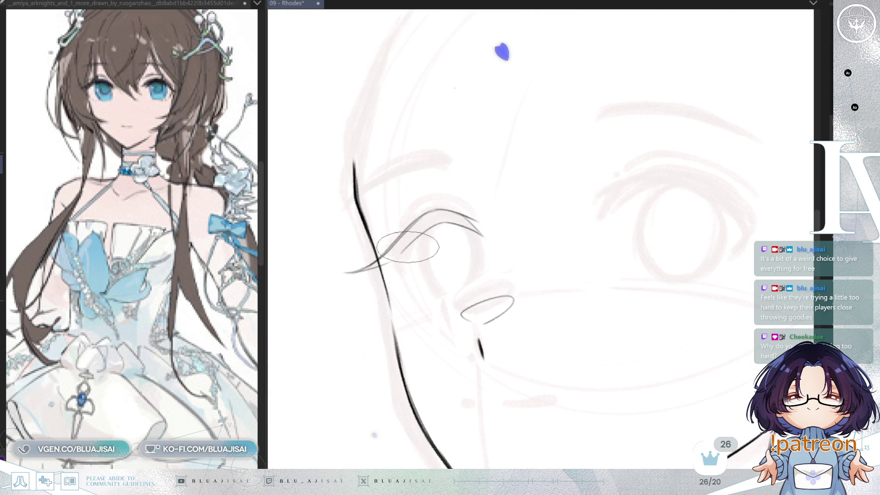
{"action": "key", "text": "m"}
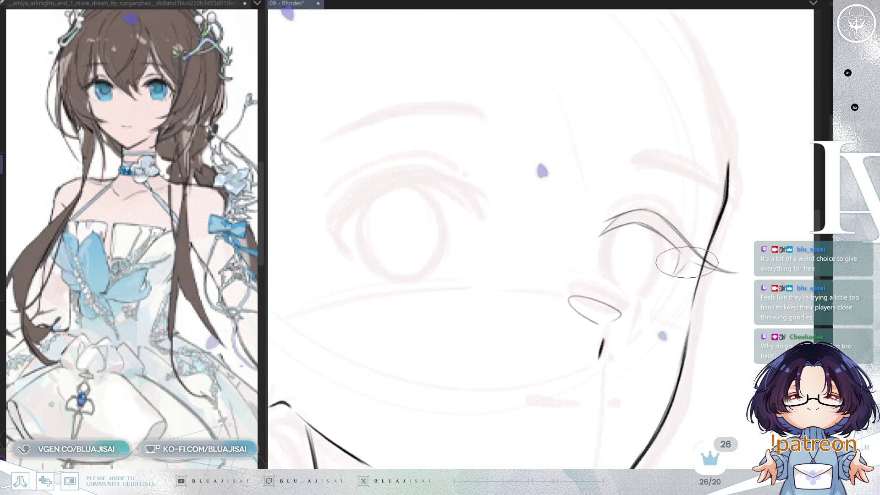
{"action": "key", "text": "m"}
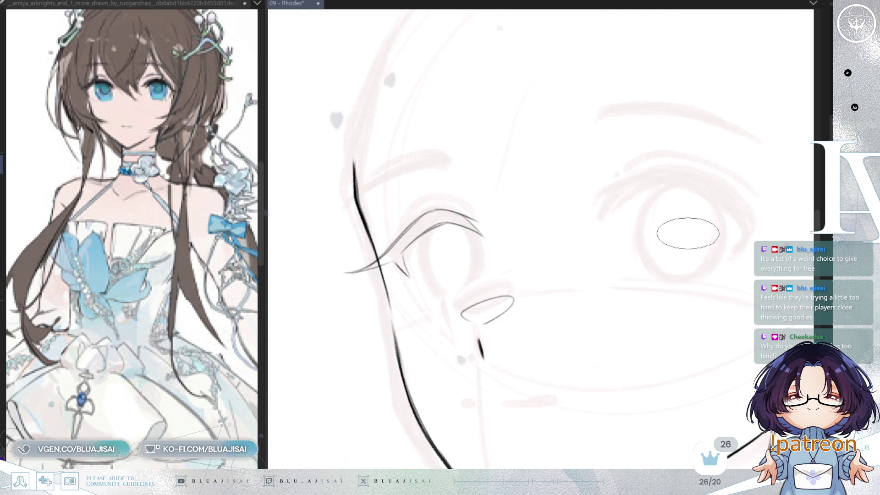
{"action": "key", "text": "ctrl+s"}
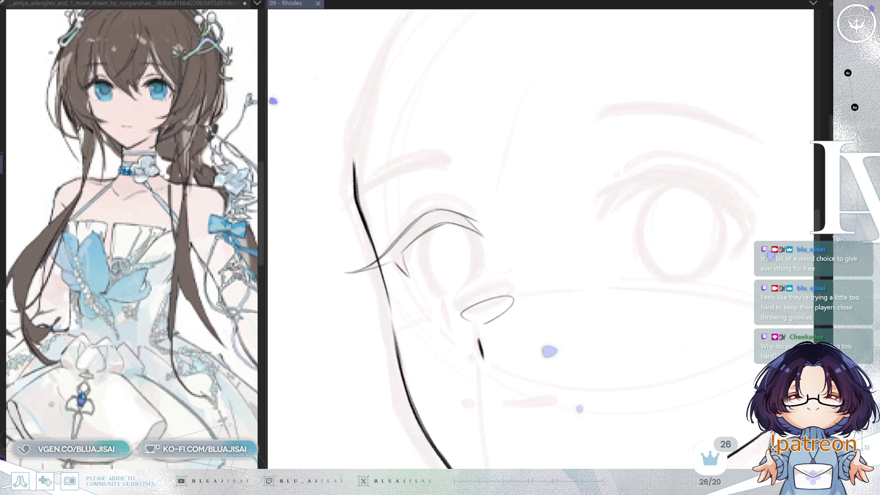
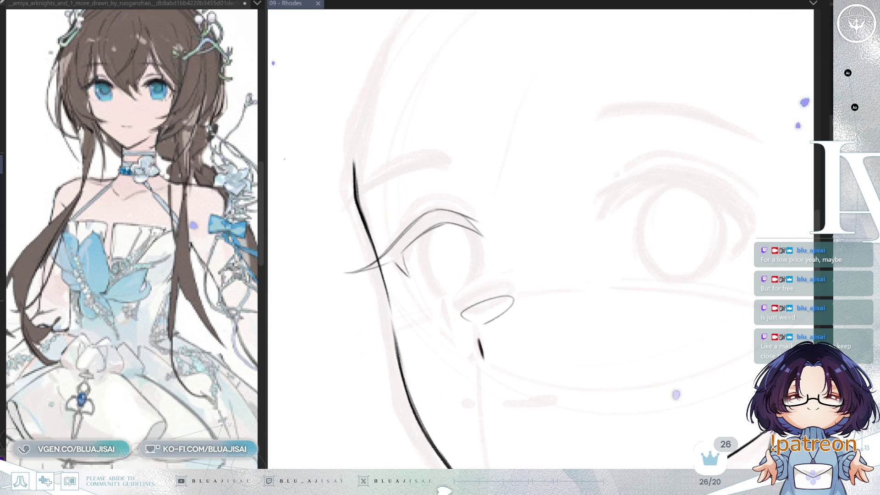
- Mirror the canvas view to check the sketch, then flip it back to normal
{"action": "scroll", "coordinate": [538, 254], "scroll_direction": "up", "scroll_amount": 1}
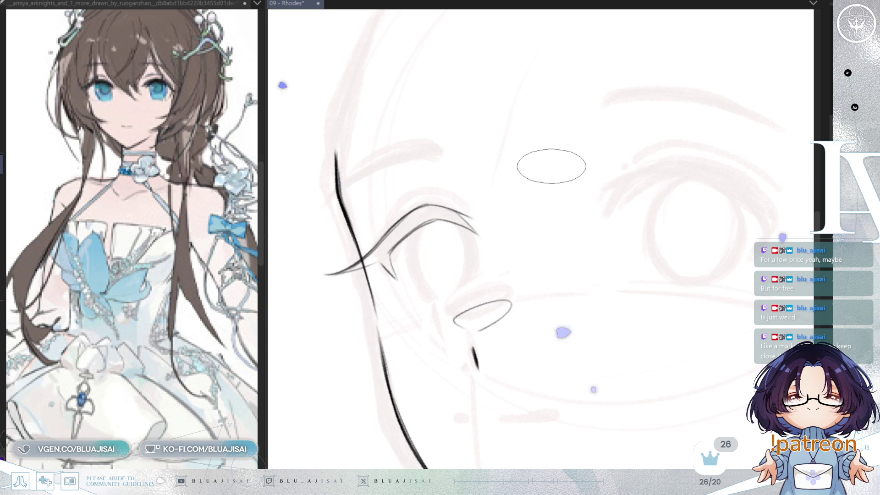
{"action": "key", "text": "h"}
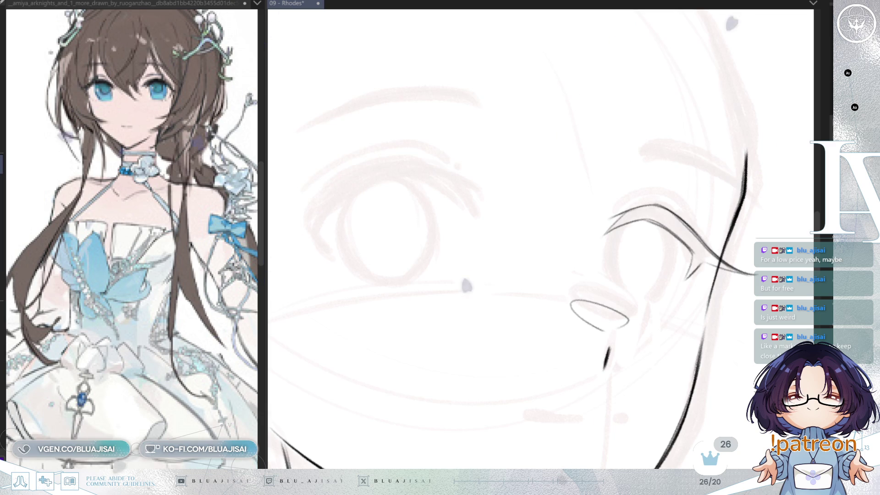
{"action": "key", "text": "m"}
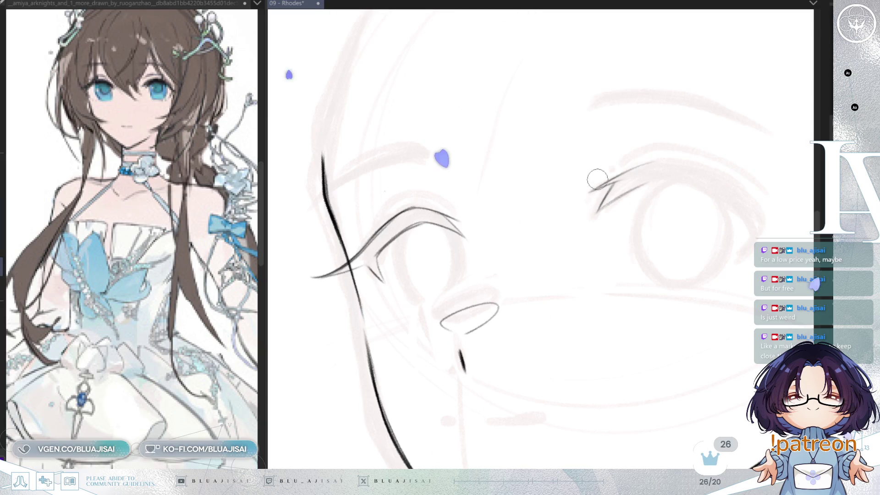
- Enlarge the brush, rotate the canvas and ink the near eye's upper eyelid line
{"action": "key", "text": "bracketright"}
{"action": "key", "text": "bracketright"}
{"action": "key", "text": "bracketright"}
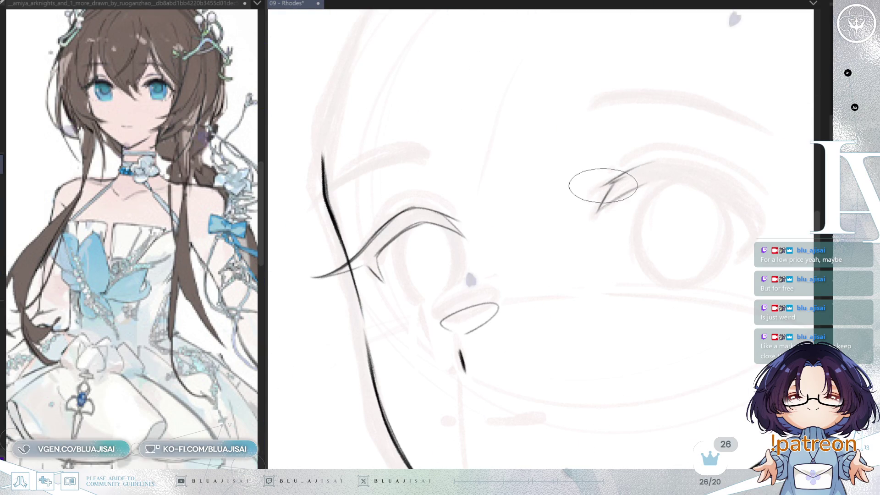
{"action": "mouse_move", "coordinate": [608, 182]}
{"action": "left_mouse_down"}
{"action": "mouse_move", "coordinate": [599, 176]}
{"action": "mouse_move", "coordinate": [639, 140]}
{"action": "left_mouse_up"}
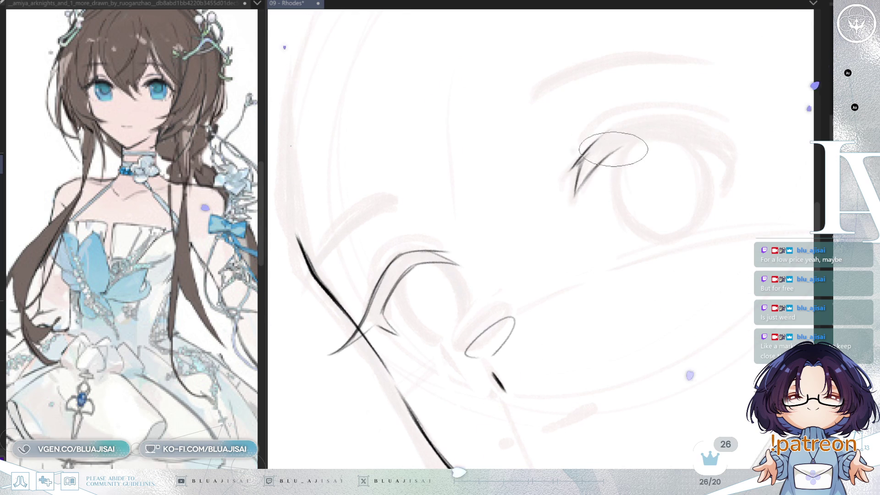
{"action": "left_click_drag", "start_coordinate": [573, 169], "coordinate": [674, 136]}
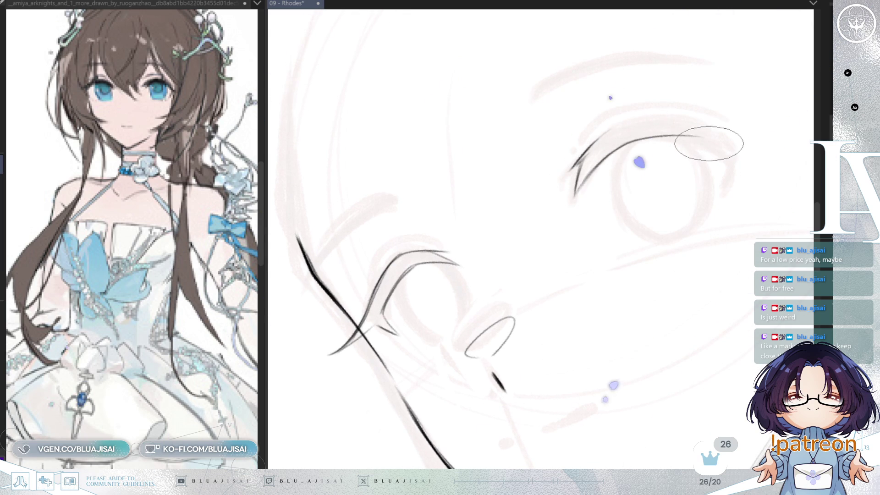
{"action": "left_click_drag", "start_coordinate": [651, 202], "coordinate": [629, 196]}
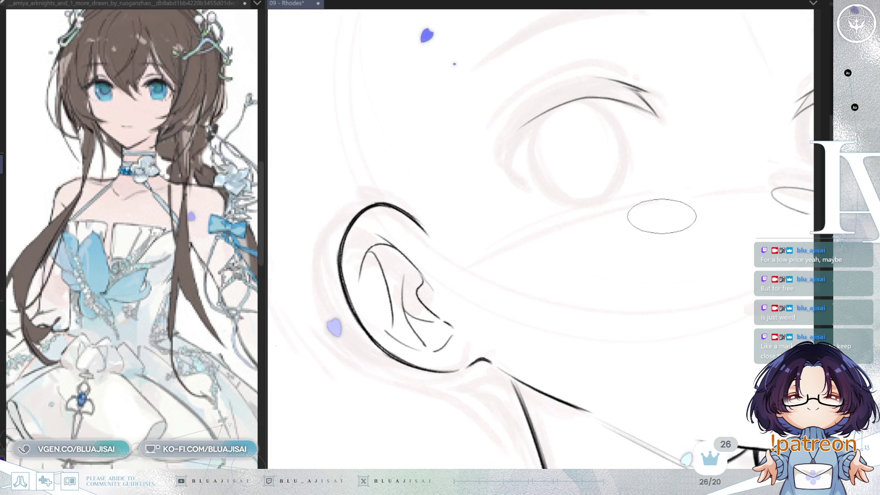
- Redraw the near eye's upper lid stroke and taper it out to the corner by the ear
{"action": "left_click_drag", "start_coordinate": [593, 260], "coordinate": [580, 307]}
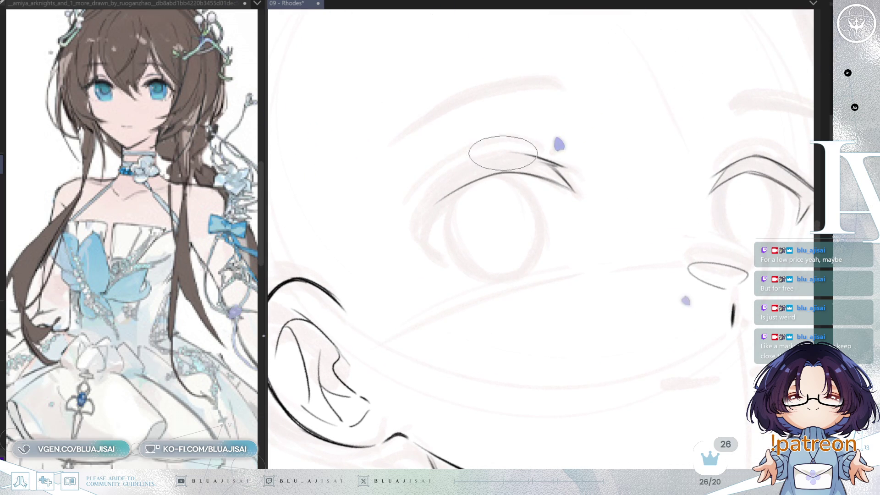
{"action": "mouse_move", "coordinate": [433, 184]}
{"action": "left_mouse_down"}
{"action": "mouse_move", "coordinate": [495, 153]}
{"action": "mouse_move", "coordinate": [424, 191]}
{"action": "left_mouse_up"}
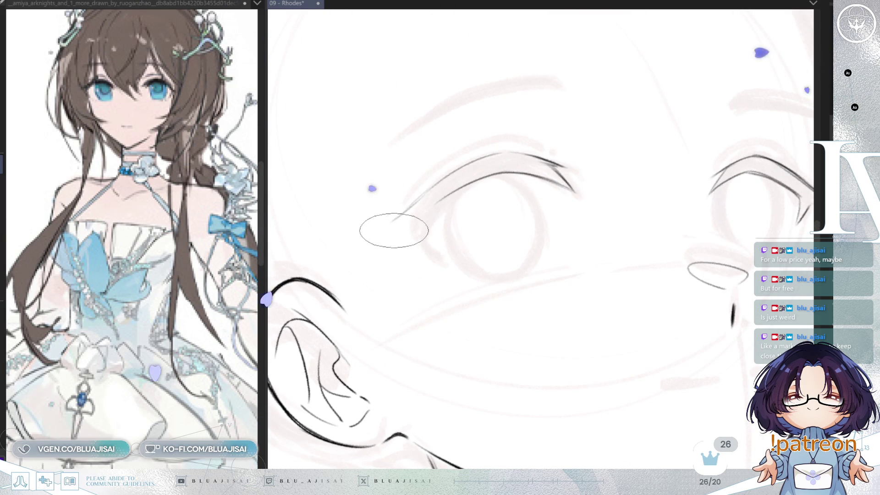
{"action": "scroll", "coordinate": [399, 257], "scroll_direction": "down", "scroll_amount": 2}
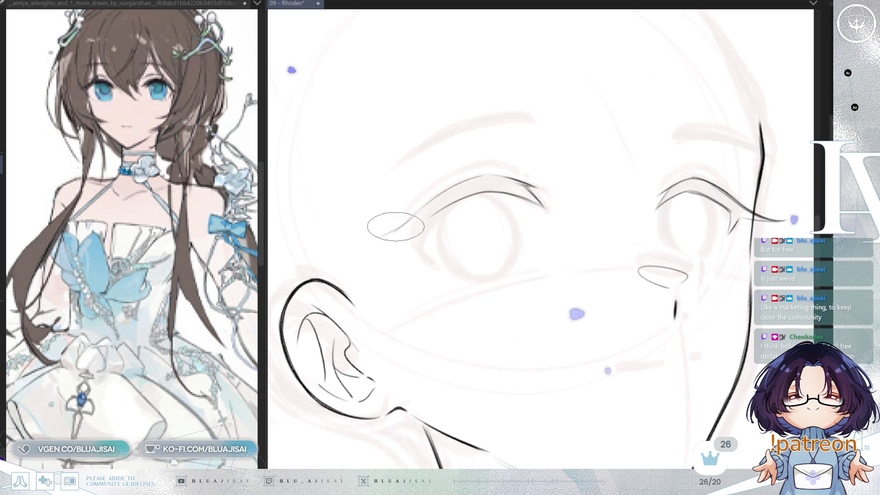
{"action": "left_click_drag", "start_coordinate": [393, 229], "coordinate": [380, 240]}
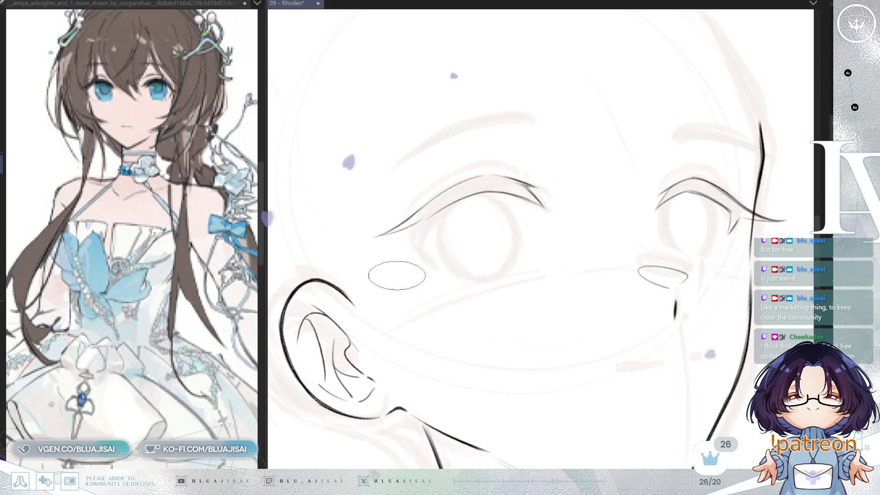
{"action": "scroll", "coordinate": [674, 208], "scroll_direction": "down", "scroll_amount": 2}
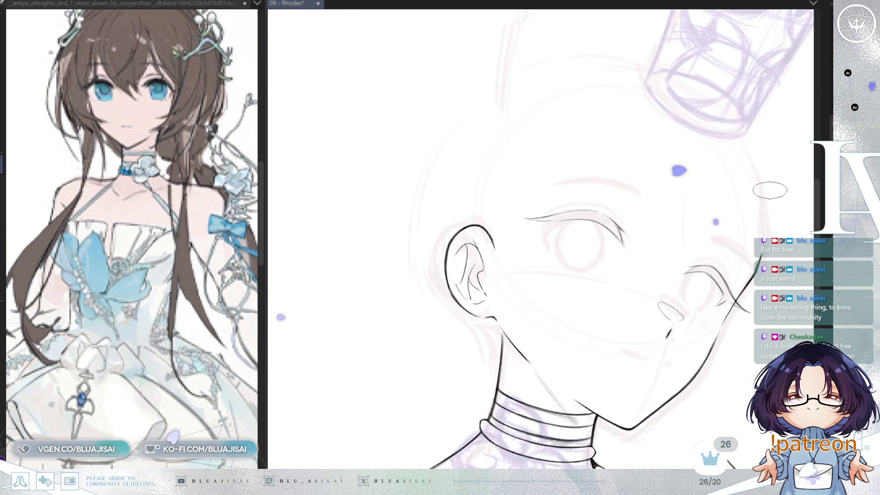
{"action": "key", "text": "m"}
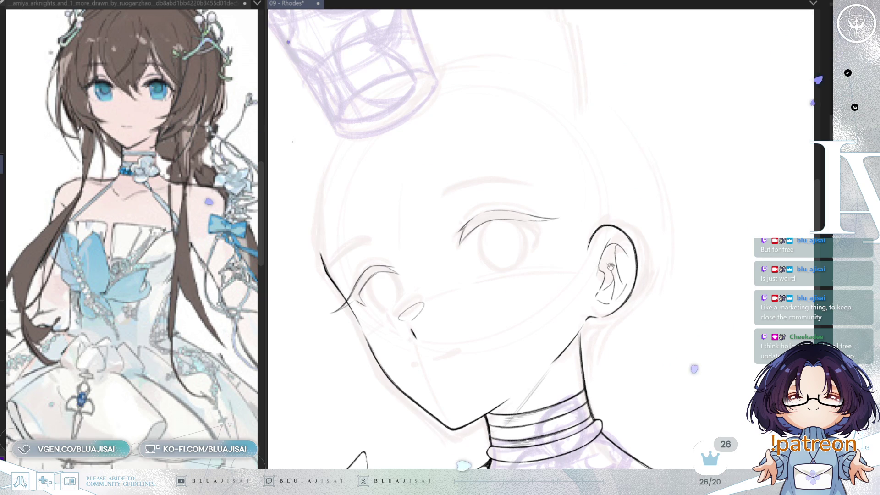
{"action": "left_click_drag", "start_coordinate": [610, 256], "coordinate": [675, 223]}
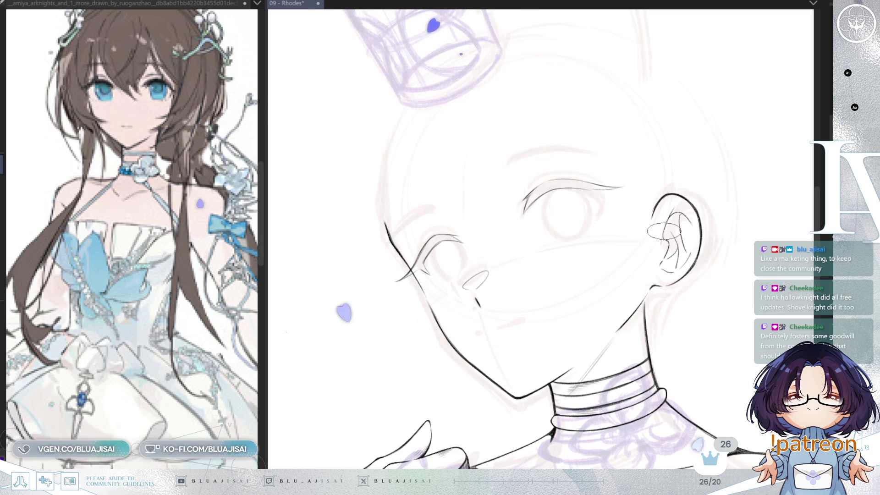
{"action": "scroll", "coordinate": [596, 226], "scroll_direction": "up", "scroll_amount": 2}
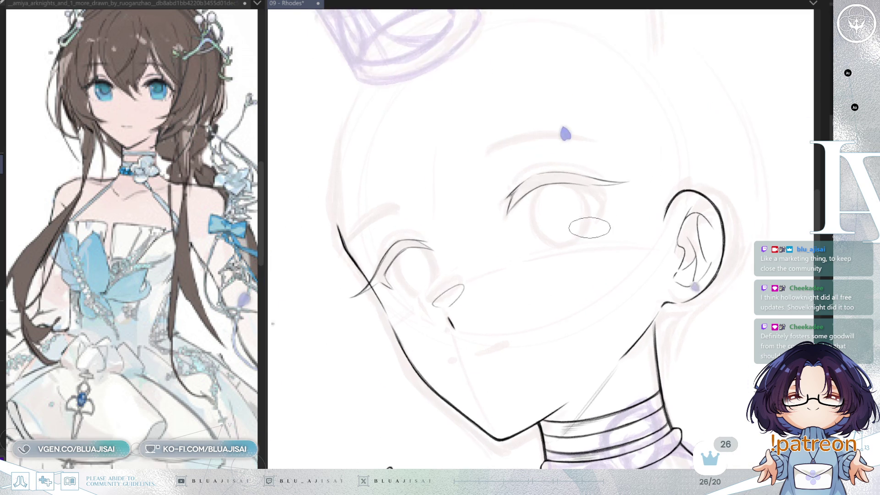
{"action": "scroll", "coordinate": [596, 226], "scroll_direction": "up", "scroll_amount": 2}
{"action": "scroll", "coordinate": [596, 226], "scroll_direction": "up", "scroll_amount": 1}
{"action": "scroll", "coordinate": [620, 227], "scroll_direction": "up", "scroll_amount": 1}
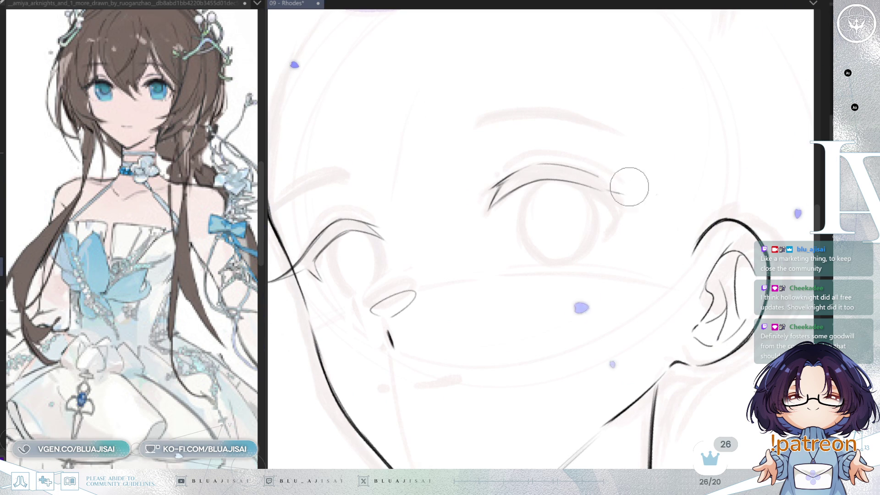
{"action": "scroll", "coordinate": [610, 182], "scroll_direction": "up", "scroll_amount": 1}
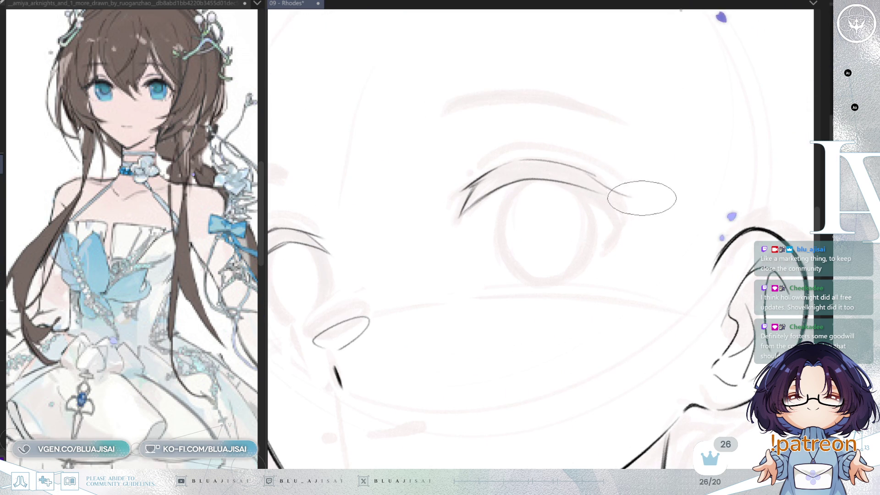
- Add a darker, tapered stroke lengthening the near eye's upper lid toward the ear
{"action": "left_click_drag", "start_coordinate": [592, 180], "coordinate": [647, 193]}
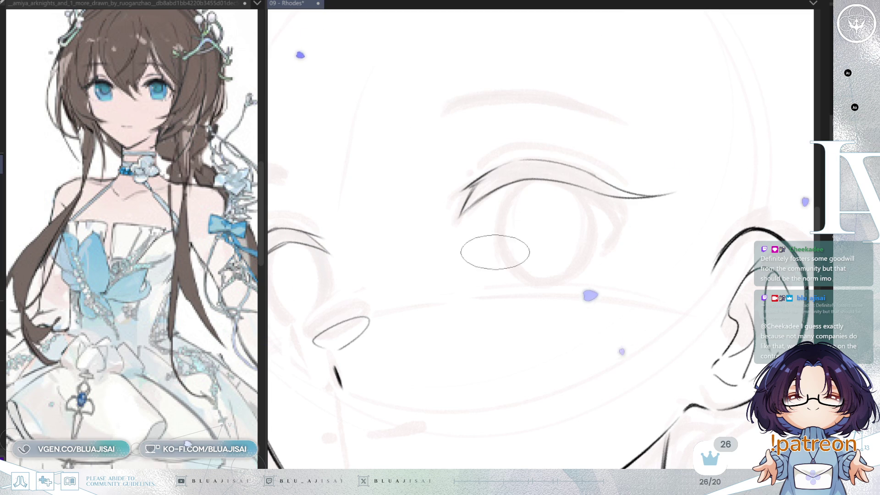
{"action": "left_click_drag", "start_coordinate": [614, 210], "coordinate": [440, 222]}
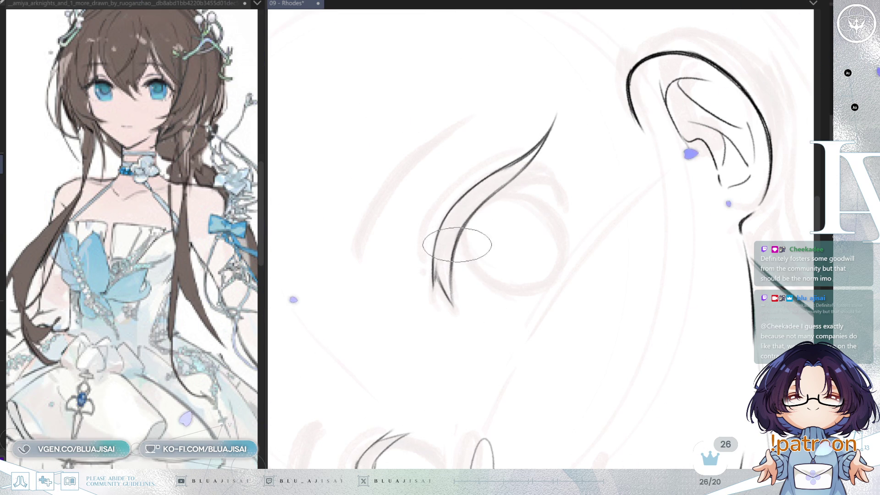
{"action": "scroll", "coordinate": [455, 251], "scroll_direction": "down", "scroll_amount": 1}
{"action": "scroll", "coordinate": [468, 247], "scroll_direction": "down", "scroll_amount": 2}
{"action": "scroll", "coordinate": [504, 220], "scroll_direction": "down", "scroll_amount": 2}
{"action": "key", "text": "^"}
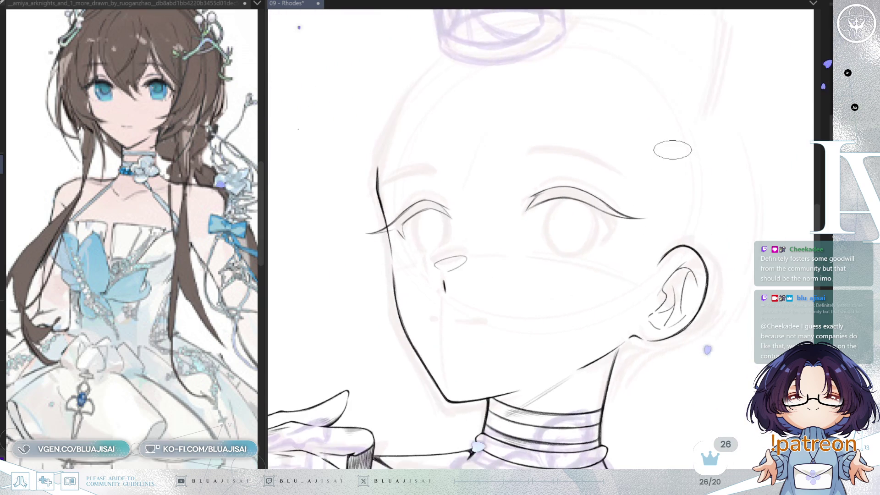
{"action": "scroll", "coordinate": [596, 206], "scroll_direction": "down", "scroll_amount": 1}
{"action": "scroll", "coordinate": [596, 248], "scroll_direction": "up", "scroll_amount": 1}
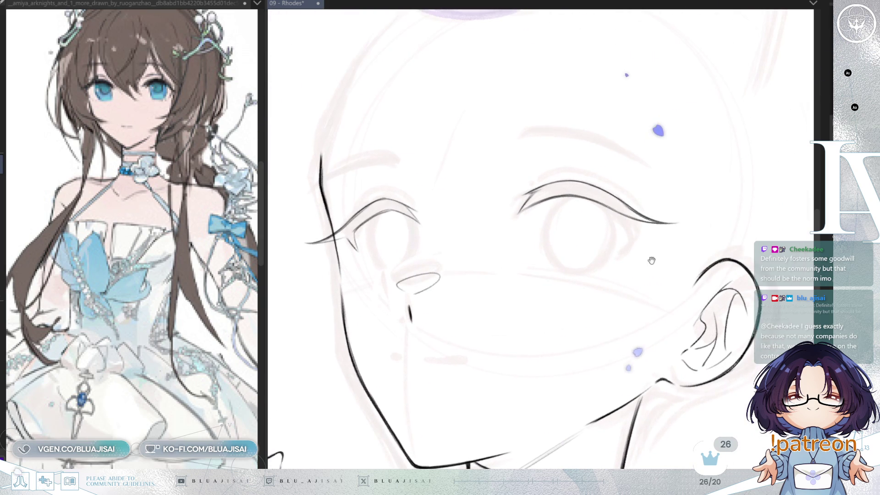
{"action": "scroll", "coordinate": [599, 252], "scroll_direction": "up", "scroll_amount": 2}
{"action": "left_click_drag", "start_coordinate": [599, 252], "coordinate": [642, 248]}
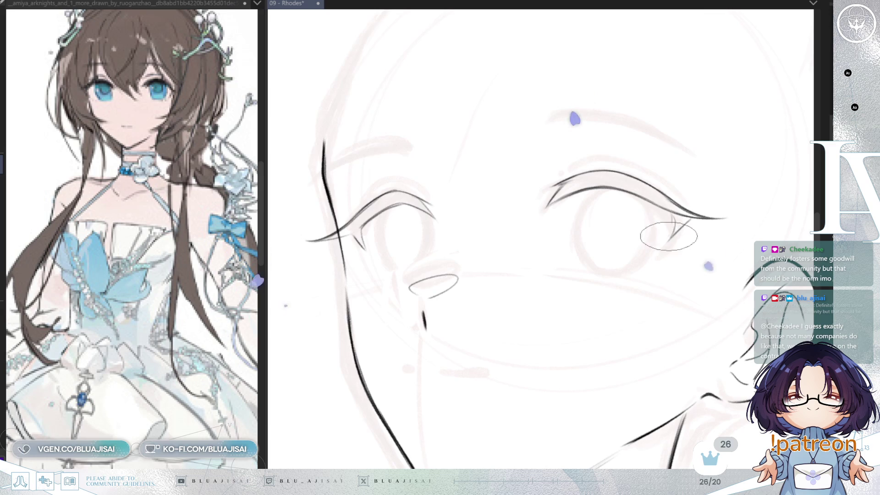
{"action": "key", "text": "h"}
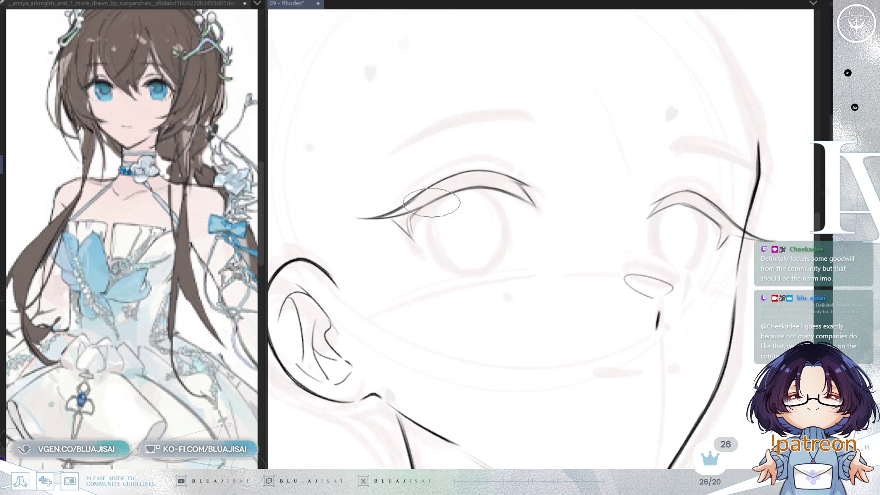
{"action": "key", "text": "6"}
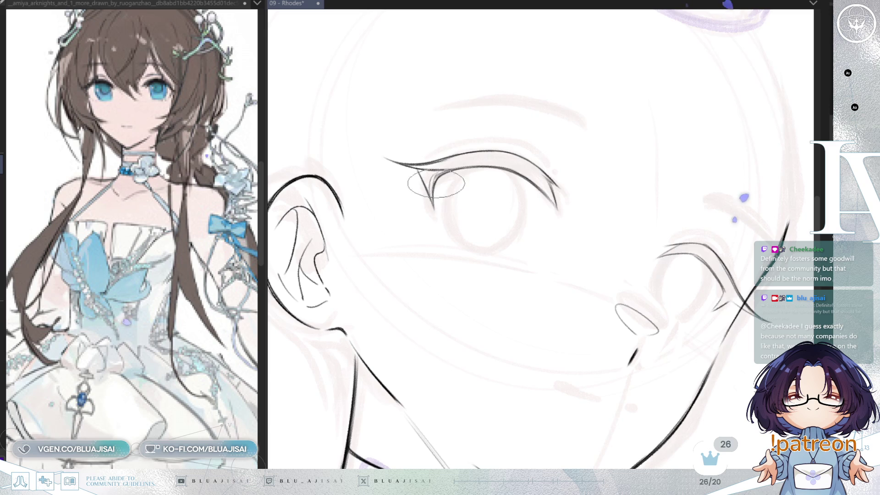
{"action": "key", "text": "4"}
{"action": "key", "text": "4"}
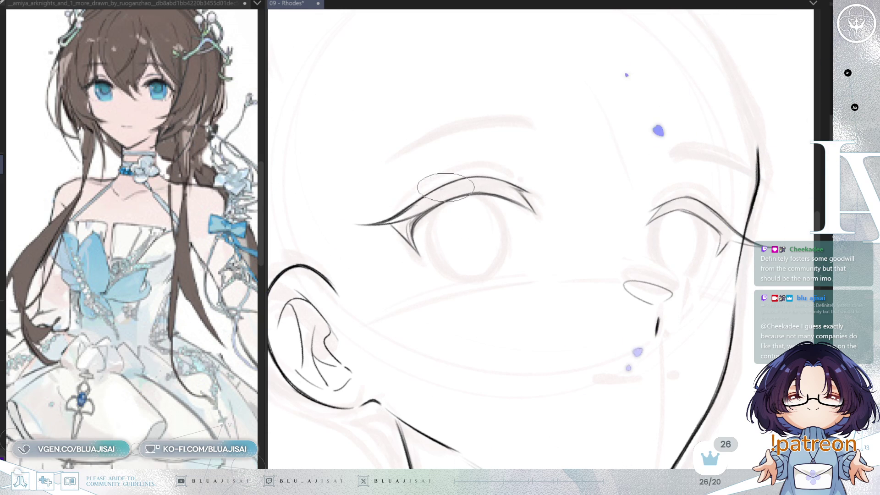
{"action": "left_click_drag", "start_coordinate": [702, 169], "coordinate": [670, 239]}
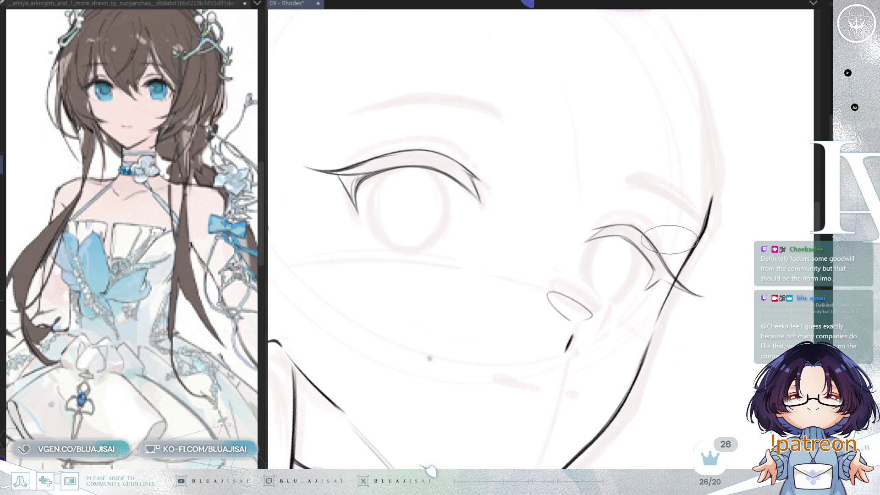
- Level the view, mirror it and tilt it counterclockwise with the 4 key to reassess the lashes
{"action": "left_click_drag", "start_coordinate": [474, 252], "coordinate": [440, 220]}
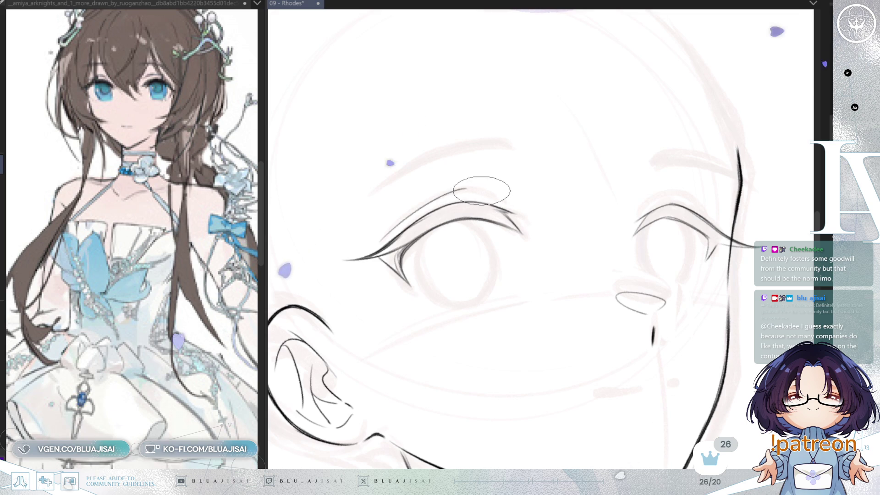
{"action": "key", "text": "m"}
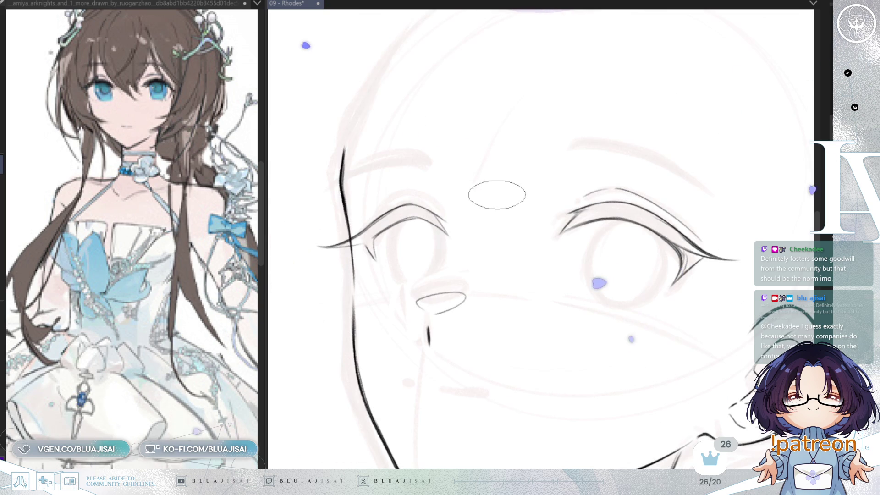
{"action": "key", "text": "4"}
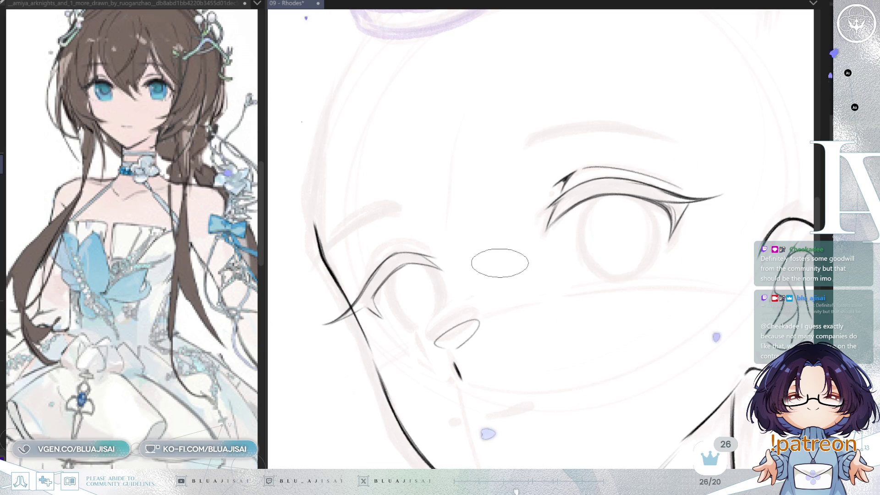
{"action": "mouse_move", "coordinate": [620, 211]}
{"action": "left_mouse_down"}
{"action": "mouse_move", "coordinate": [389, 255]}
{"action": "mouse_move", "coordinate": [403, 249]}
{"action": "mouse_move", "coordinate": [409, 208]}
{"action": "left_mouse_up"}
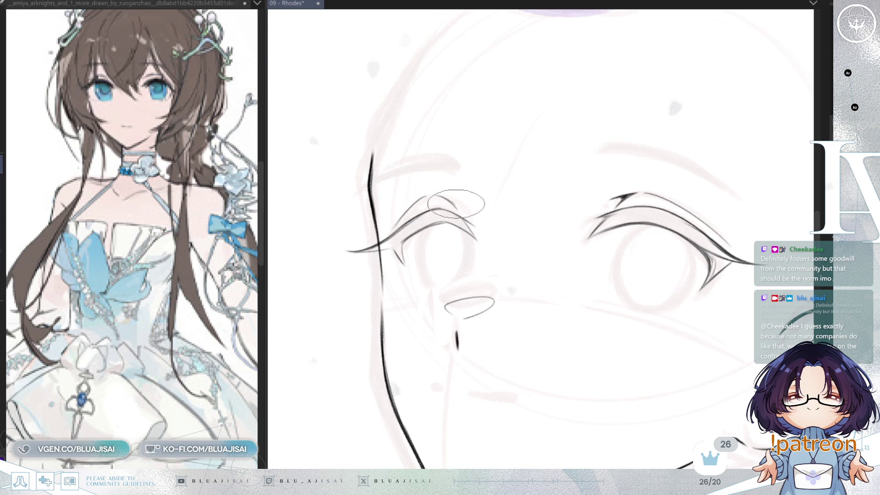
{"action": "key", "text": "m"}
{"action": "key", "text": "4"}
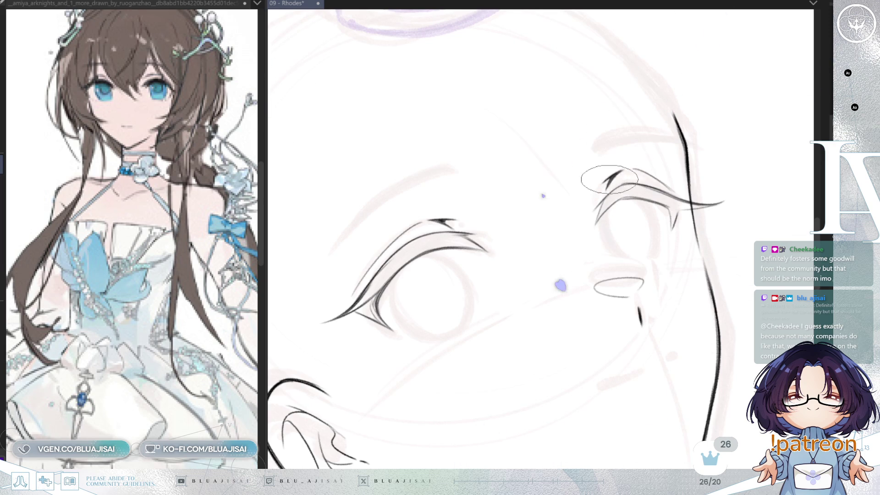
{"action": "left_click_drag", "start_coordinate": [608, 188], "coordinate": [498, 262]}
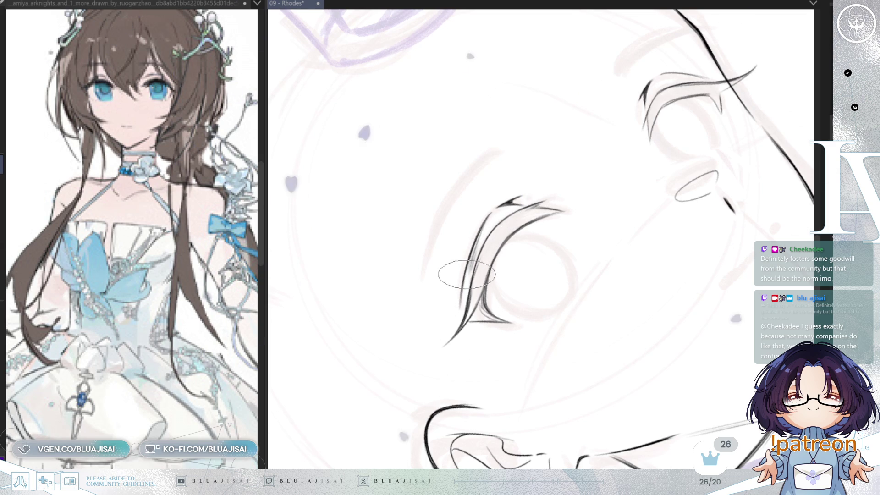
- Thicken the upper lash beside the face outline with dense layered strokes, mirroring and rotating to check
{"action": "mouse_move", "coordinate": [514, 243]}
{"action": "left_mouse_down"}
{"action": "mouse_move", "coordinate": [540, 315]}
{"action": "mouse_move", "coordinate": [514, 178]}
{"action": "left_mouse_up"}
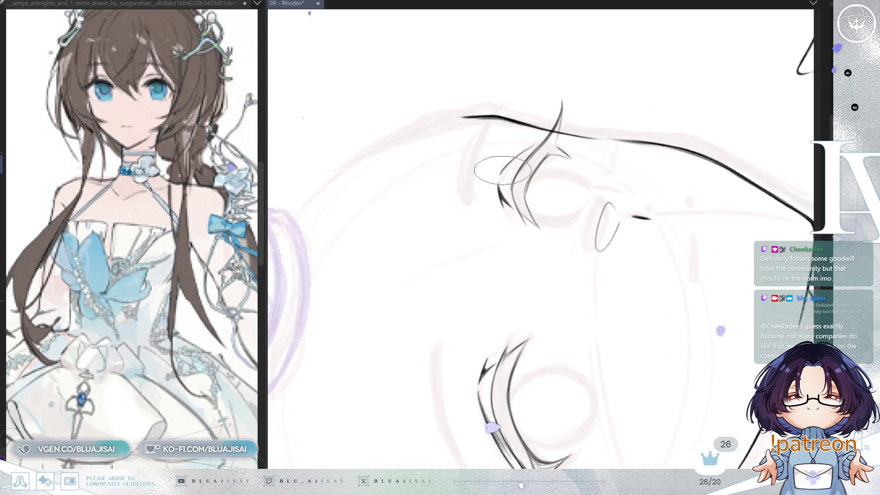
{"action": "scroll", "coordinate": [507, 163], "scroll_direction": "up", "scroll_amount": 2}
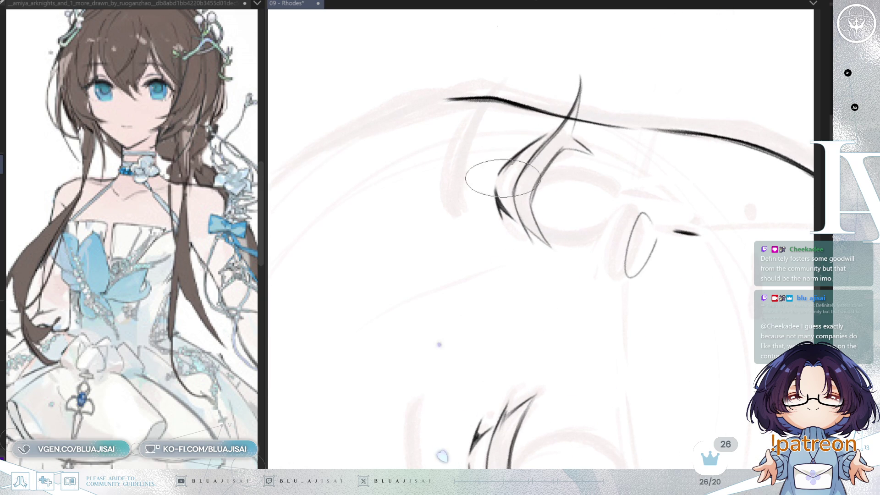
{"action": "left_click_drag", "start_coordinate": [512, 170], "coordinate": [546, 184]}
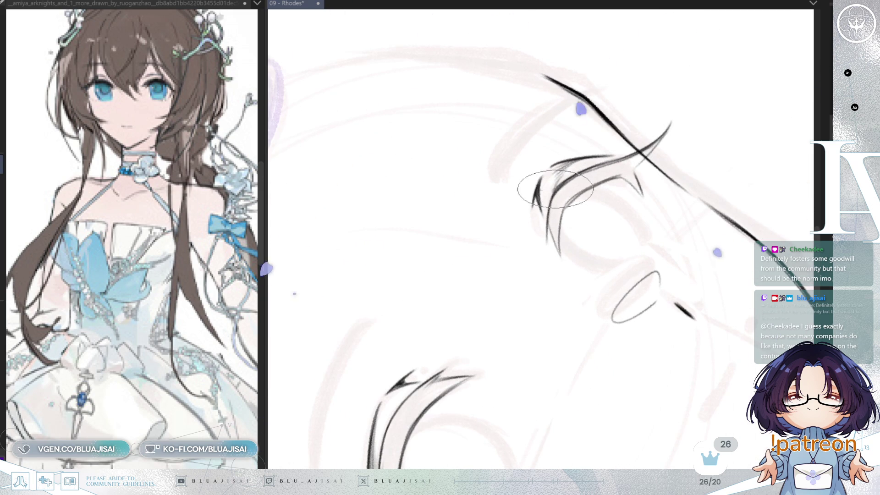
{"action": "mouse_move", "coordinate": [742, 278]}
{"action": "left_mouse_down"}
{"action": "mouse_move", "coordinate": [504, 270]}
{"action": "mouse_move", "coordinate": [537, 233]}
{"action": "left_mouse_up"}
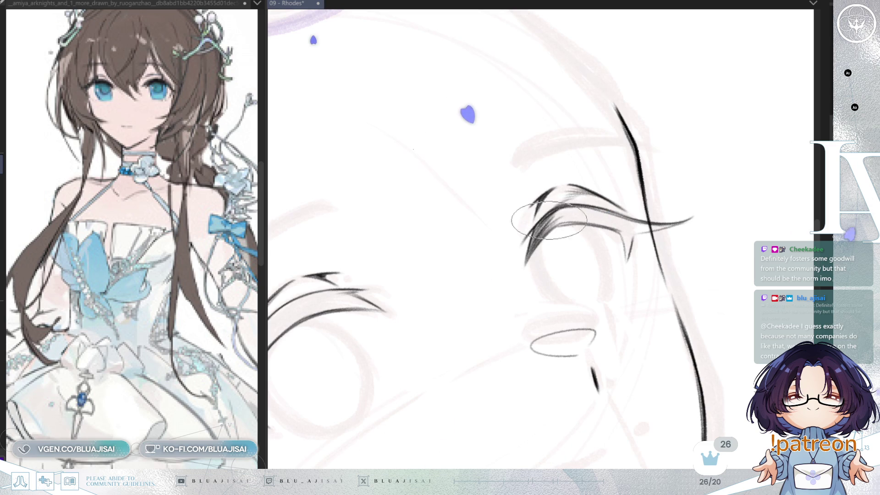
{"action": "key", "text": "h"}
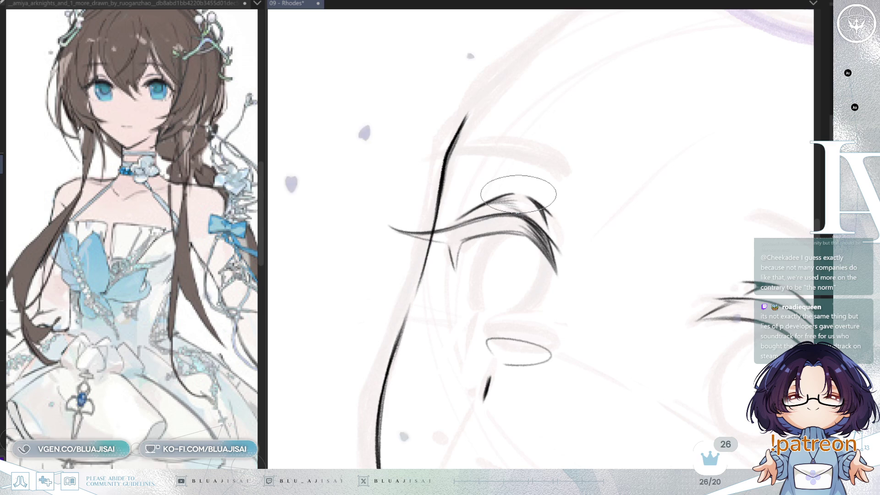
{"action": "mouse_move", "coordinate": [560, 253]}
{"action": "left_mouse_down"}
{"action": "mouse_move", "coordinate": [585, 242]}
{"action": "mouse_move", "coordinate": [545, 250]}
{"action": "mouse_move", "coordinate": [463, 236]}
{"action": "left_mouse_up"}
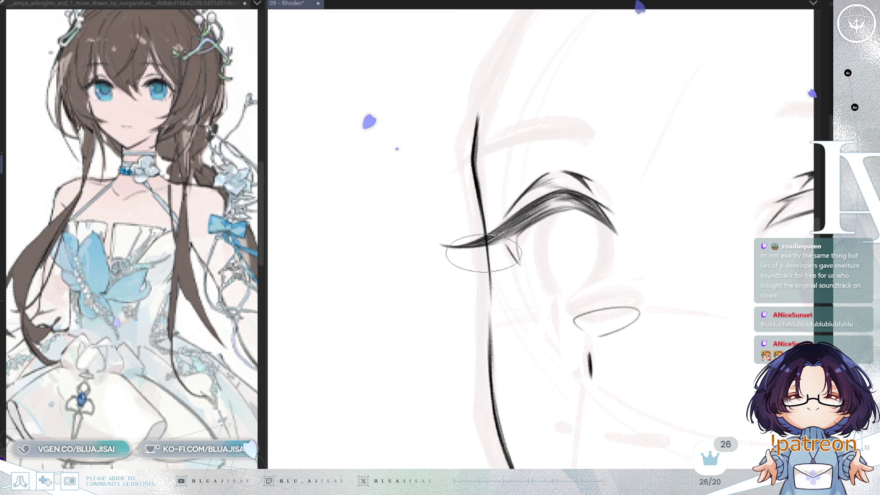
{"action": "key", "text": "Insert"}
{"action": "key", "text": "Delete"}
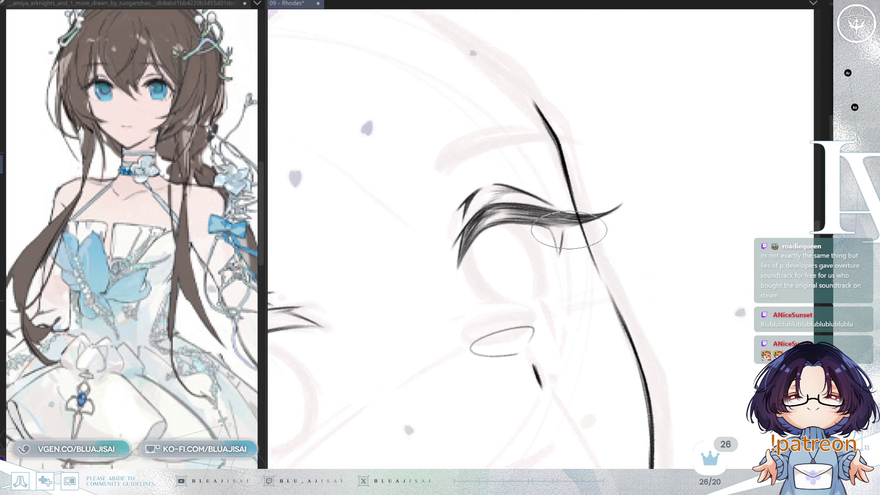
{"action": "key", "text": "End"}
{"action": "key", "text": "End"}
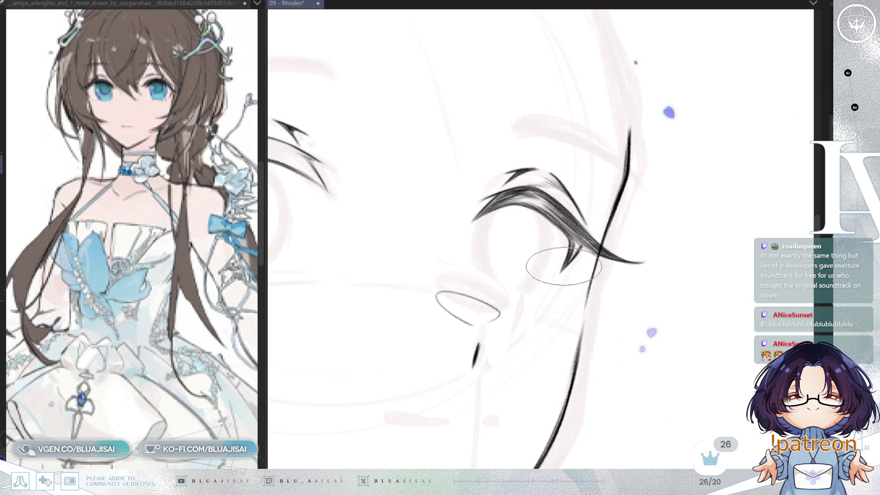
{"action": "key", "text": "m"}
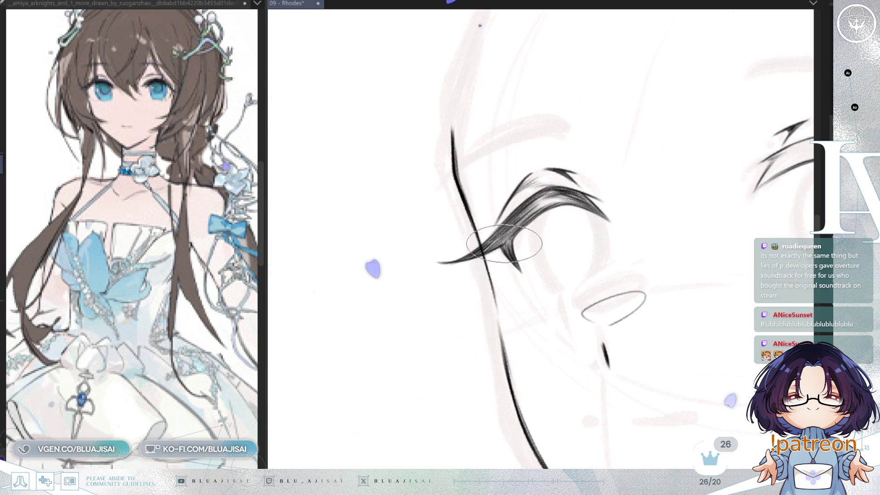
{"action": "left_click_drag", "start_coordinate": [658, 212], "coordinate": [589, 240]}
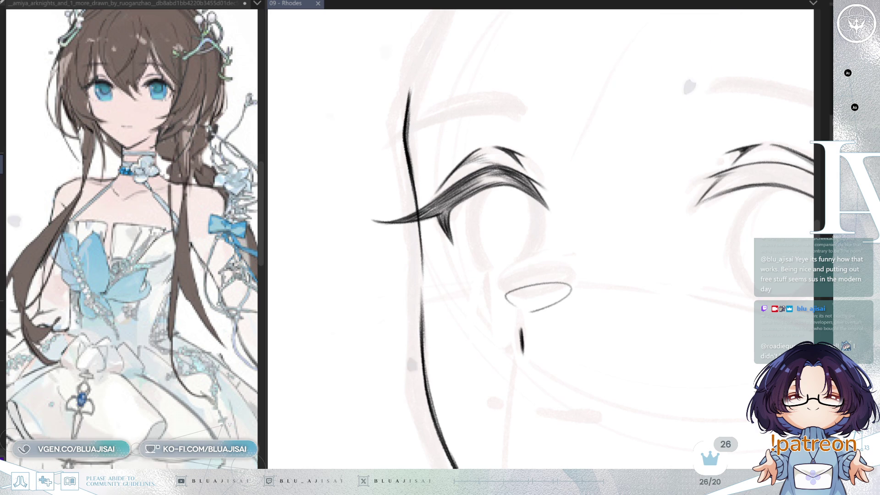
- Pan and rotate the view so the other eye sits level
{"action": "left_click_drag", "start_coordinate": [570, 111], "coordinate": [533, 87]}
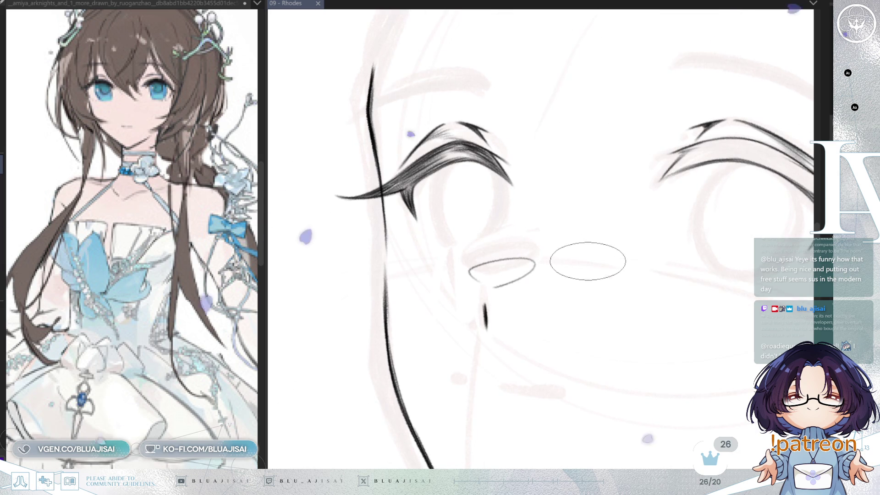
{"action": "mouse_move", "coordinate": [590, 227]}
{"action": "left_mouse_down"}
{"action": "mouse_move", "coordinate": [639, 259]}
{"action": "mouse_move", "coordinate": [674, 199]}
{"action": "mouse_move", "coordinate": [599, 308]}
{"action": "mouse_move", "coordinate": [573, 163]}
{"action": "mouse_move", "coordinate": [541, 187]}
{"action": "left_mouse_up"}
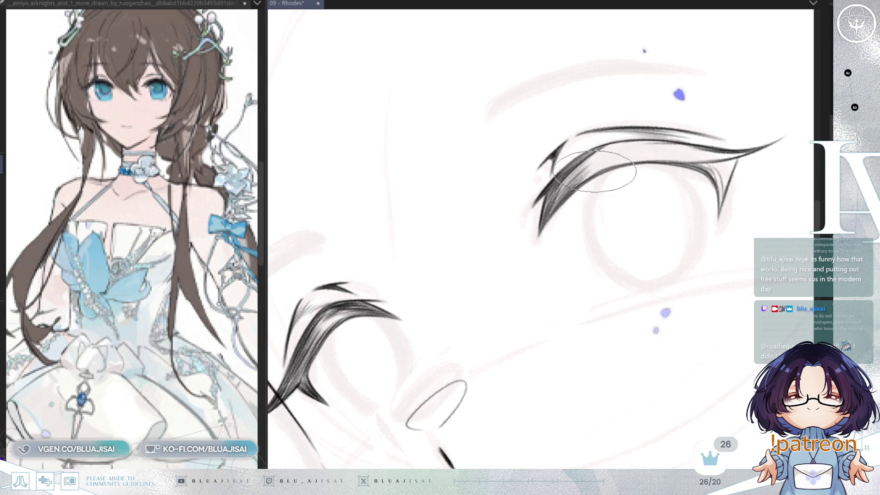
{"action": "left_click_drag", "start_coordinate": [562, 191], "coordinate": [462, 295]}
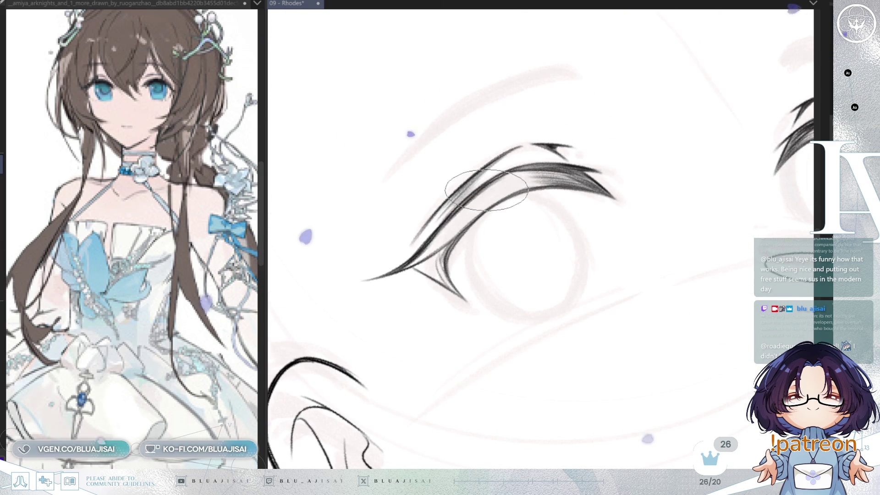
- Build up the upper lash with fine hatching, thickening it toward its lower-left tip
{"action": "left_click_drag", "start_coordinate": [442, 220], "coordinate": [453, 231]}
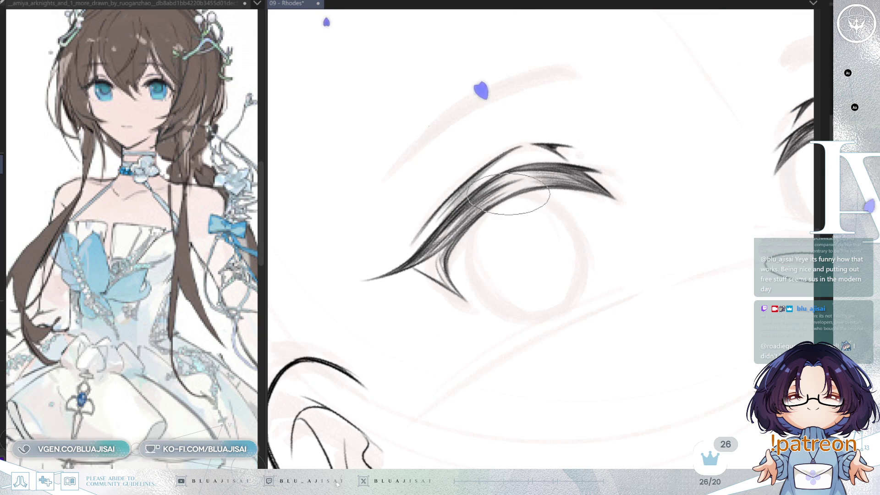
{"action": "left_click_drag", "start_coordinate": [476, 224], "coordinate": [471, 240]}
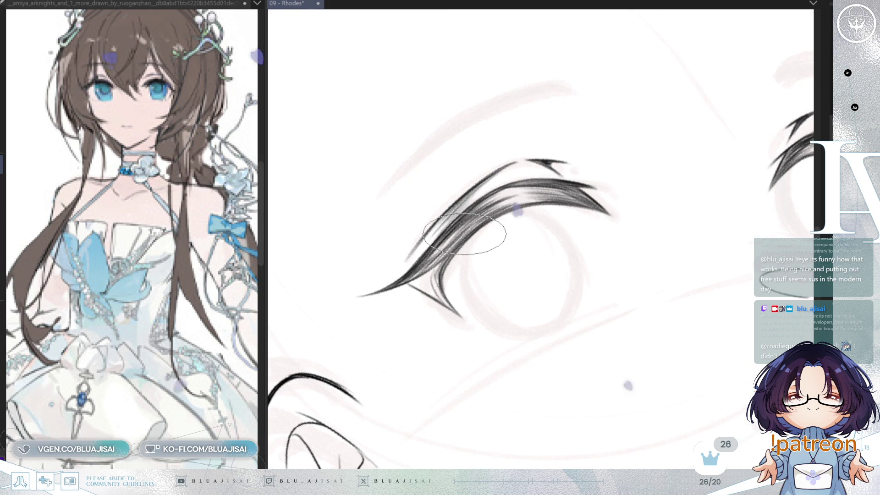
{"action": "scroll", "coordinate": [463, 236], "scroll_direction": "up", "scroll_amount": 2}
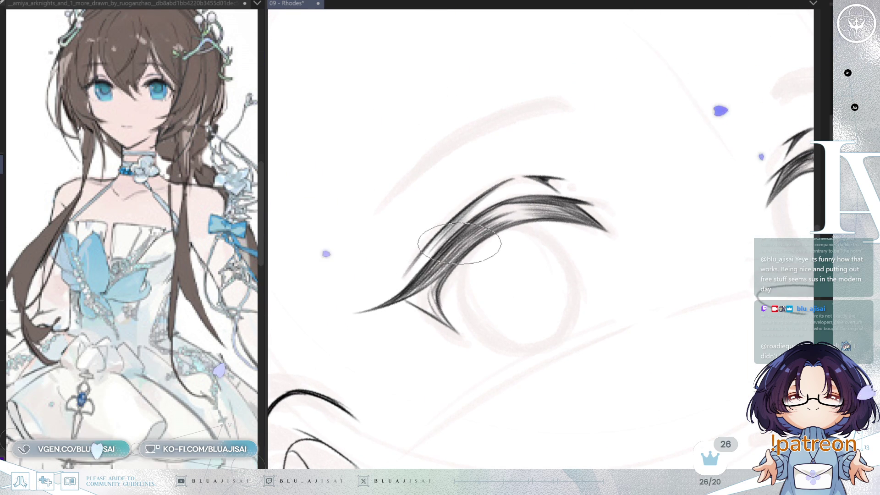
{"action": "mouse_move", "coordinate": [452, 246]}
{"action": "left_mouse_down"}
{"action": "mouse_move", "coordinate": [428, 255]}
{"action": "mouse_move", "coordinate": [501, 226]}
{"action": "left_mouse_up"}
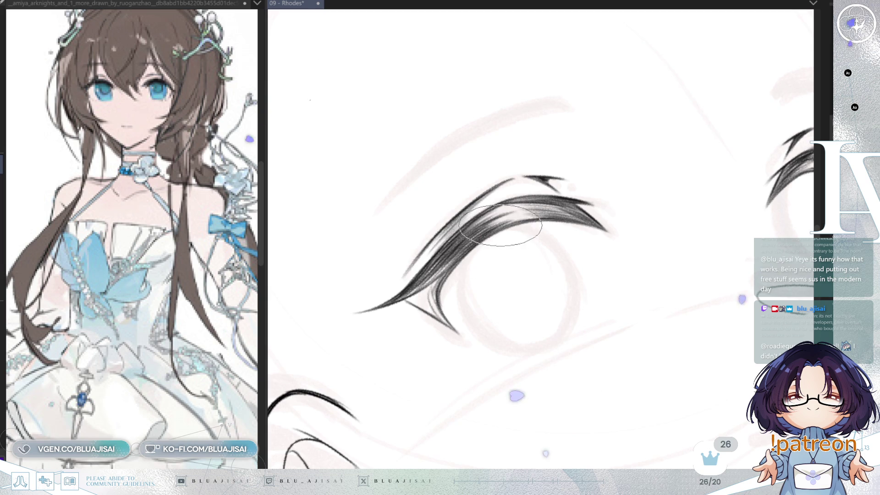
{"action": "mouse_move", "coordinate": [536, 202]}
{"action": "left_mouse_down"}
{"action": "mouse_move", "coordinate": [401, 297]}
{"action": "mouse_move", "coordinate": [463, 244]}
{"action": "left_mouse_up"}
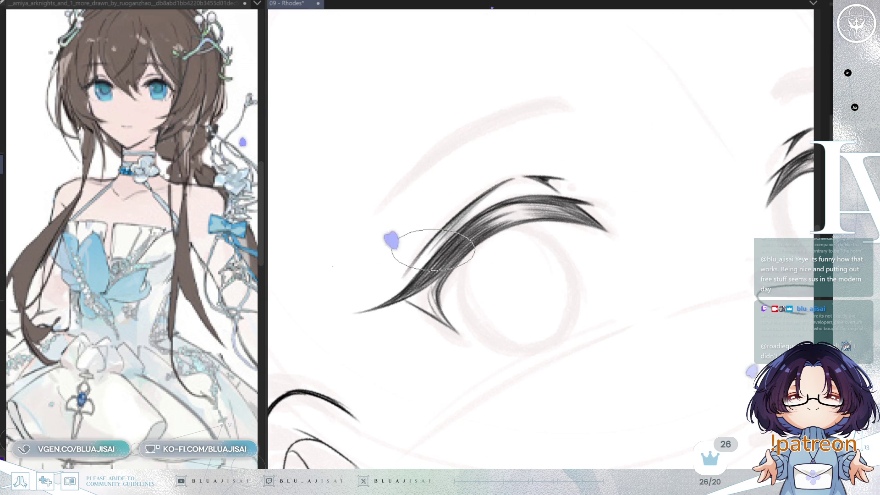
{"action": "left_click_drag", "start_coordinate": [433, 251], "coordinate": [483, 244]}
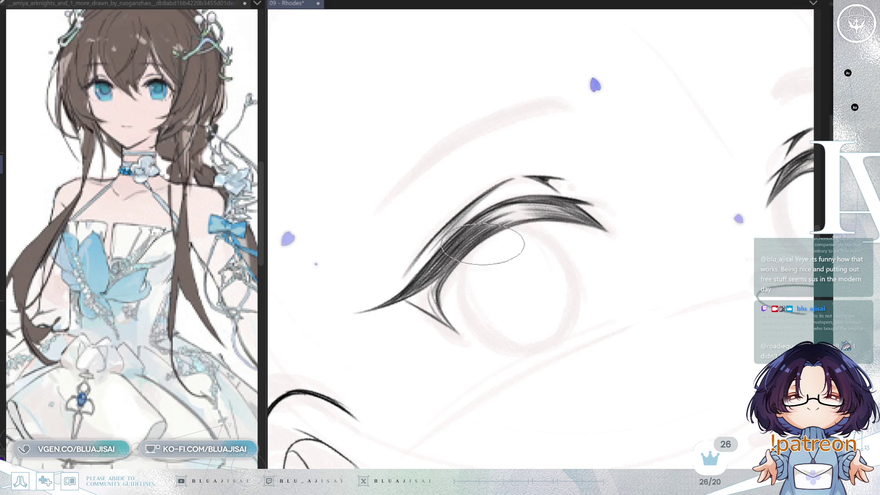
- Mirror and rotate the view, then darken and fill the upper lash's inner corner
{"action": "key", "text": "h"}
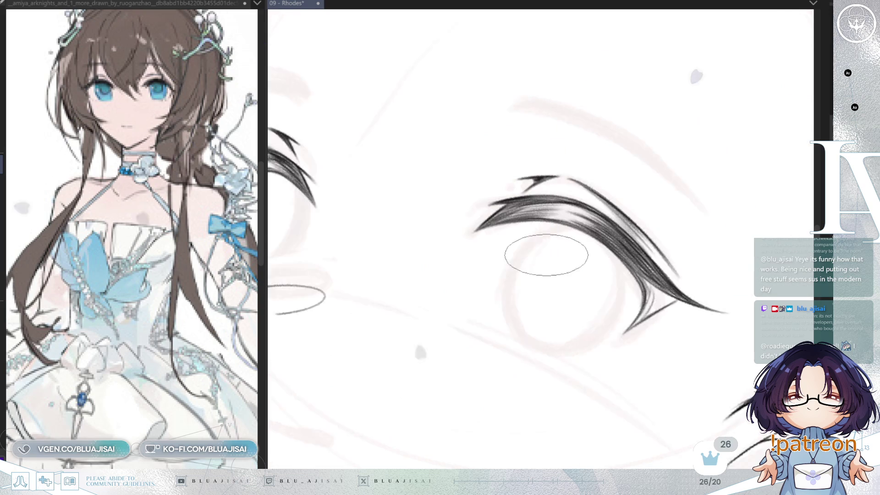
{"action": "key", "text": "minus"}
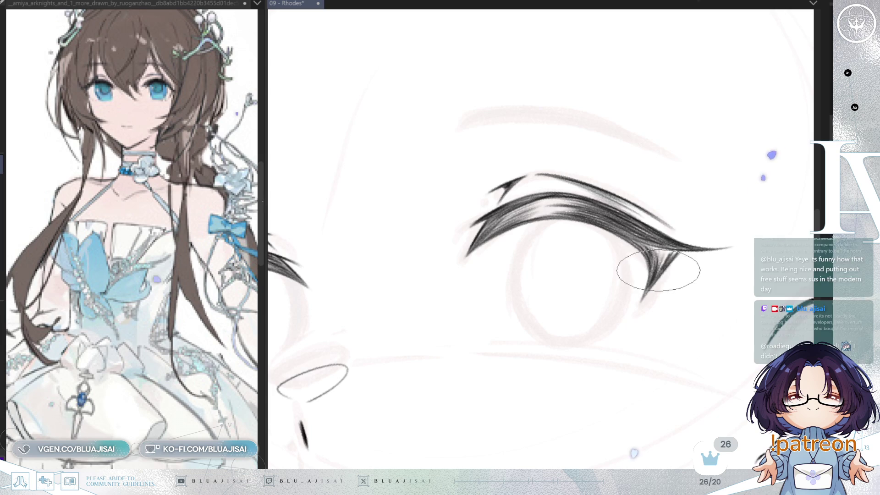
{"action": "key", "text": "h"}
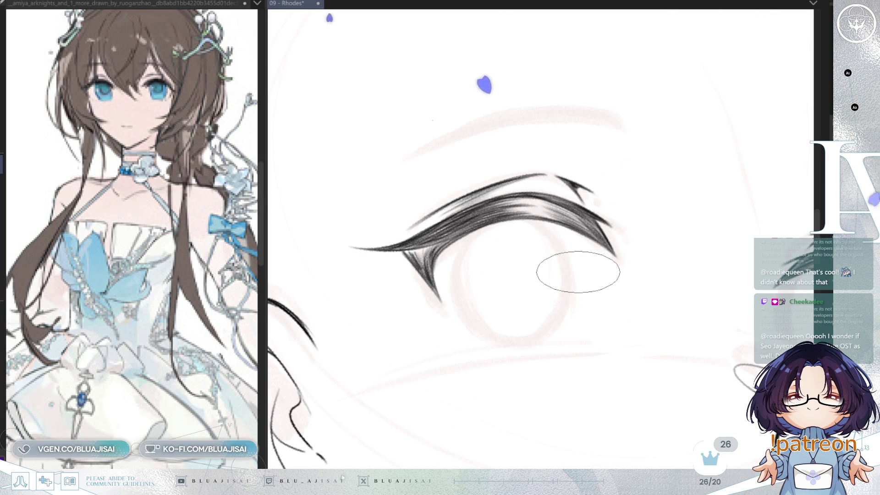
{"action": "left_click_drag", "start_coordinate": [576, 274], "coordinate": [581, 309]}
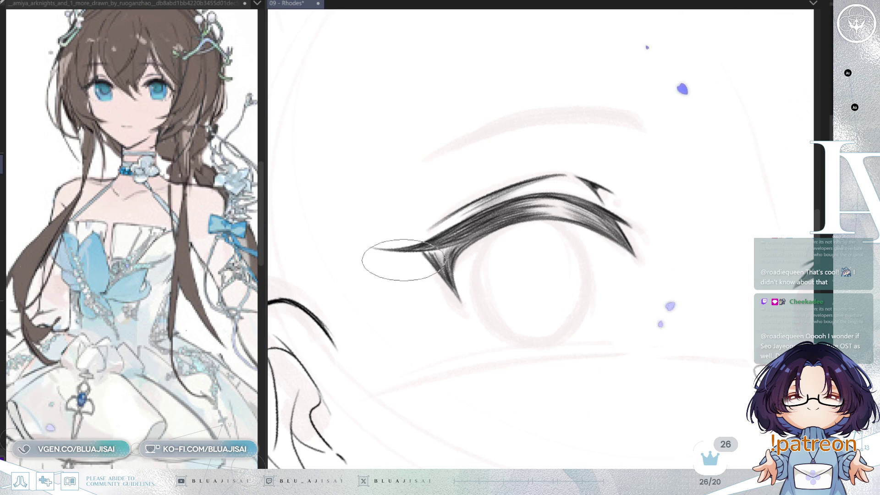
{"action": "left_click_drag", "start_coordinate": [383, 265], "coordinate": [381, 246]}
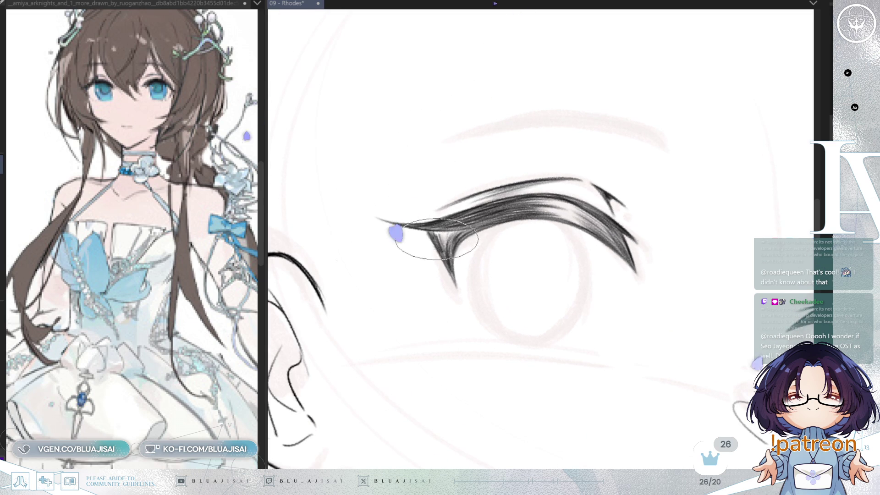
{"action": "mouse_move", "coordinate": [449, 240]}
{"action": "left_mouse_down"}
{"action": "mouse_move", "coordinate": [458, 216]}
{"action": "mouse_move", "coordinate": [446, 233]}
{"action": "left_mouse_up"}
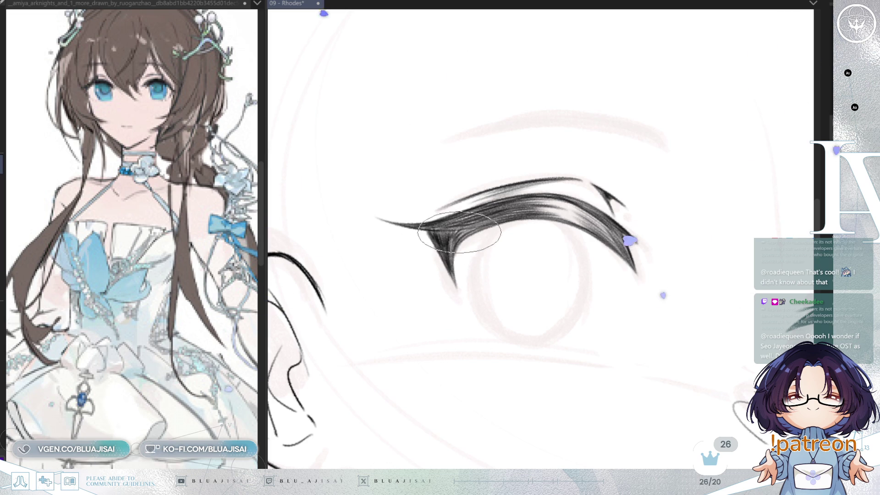
{"action": "mouse_move", "coordinate": [639, 204]}
{"action": "left_mouse_down"}
{"action": "mouse_move", "coordinate": [625, 338]}
{"action": "mouse_move", "coordinate": [538, 295]}
{"action": "left_mouse_up"}
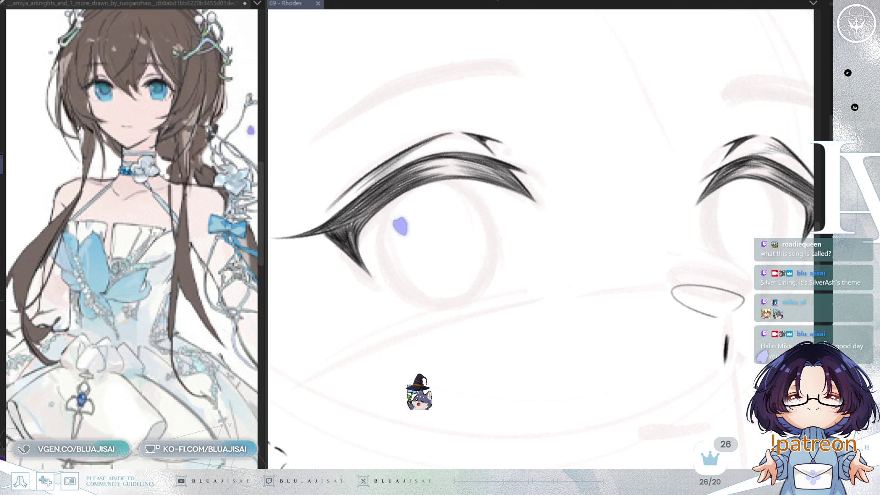
{"action": "left_click_drag", "start_coordinate": [504, 209], "coordinate": [587, 248]}
{"action": "mouse_move", "coordinate": [393, 206]}
{"action": "left_mouse_down"}
{"action": "mouse_move", "coordinate": [347, 228]}
{"action": "mouse_move", "coordinate": [348, 243]}
{"action": "left_mouse_up"}
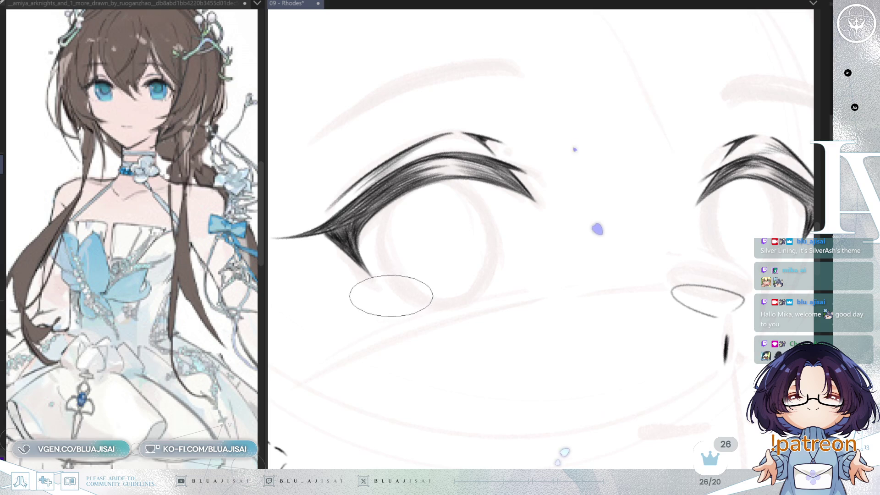
{"action": "scroll", "coordinate": [481, 351], "scroll_direction": "down", "scroll_amount": 1}
{"action": "scroll", "coordinate": [490, 356], "scroll_direction": "down", "scroll_amount": 1}
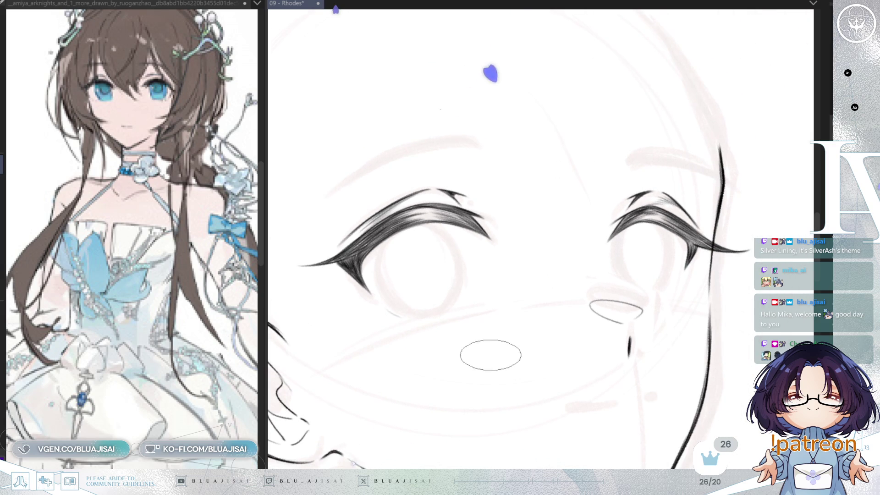
{"action": "scroll", "coordinate": [407, 339], "scroll_direction": "down", "scroll_amount": 1}
{"action": "scroll", "coordinate": [456, 385], "scroll_direction": "down", "scroll_amount": 1}
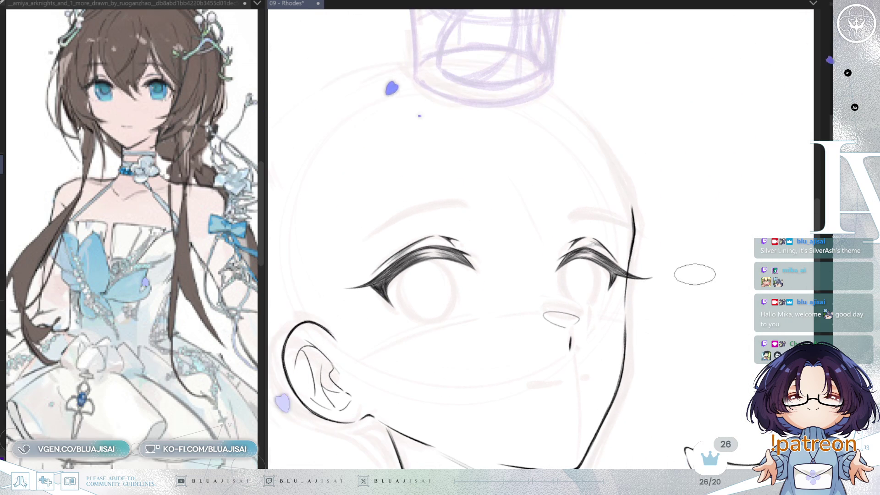
{"action": "mouse_move", "coordinate": [561, 318]}
{"action": "left_mouse_down"}
{"action": "mouse_move", "coordinate": [704, 239]}
{"action": "mouse_move", "coordinate": [626, 284]}
{"action": "left_mouse_up"}
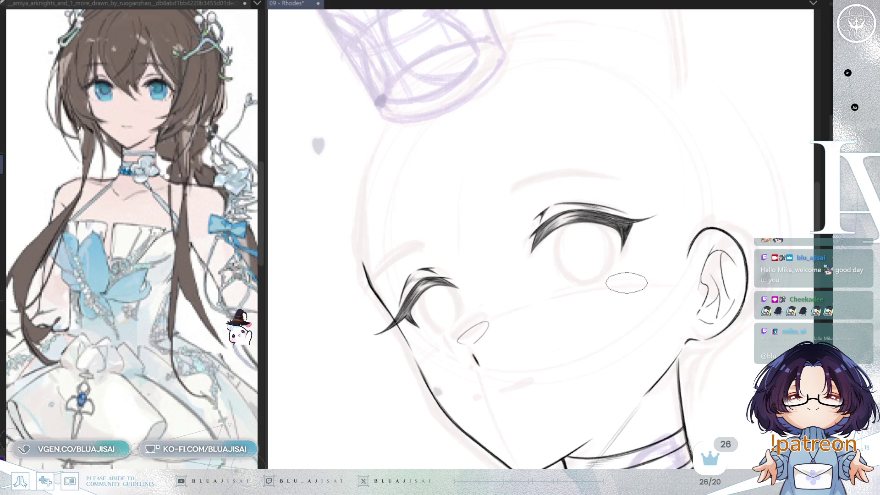
{"action": "scroll", "coordinate": [626, 283], "scroll_direction": "up", "scroll_amount": 1}
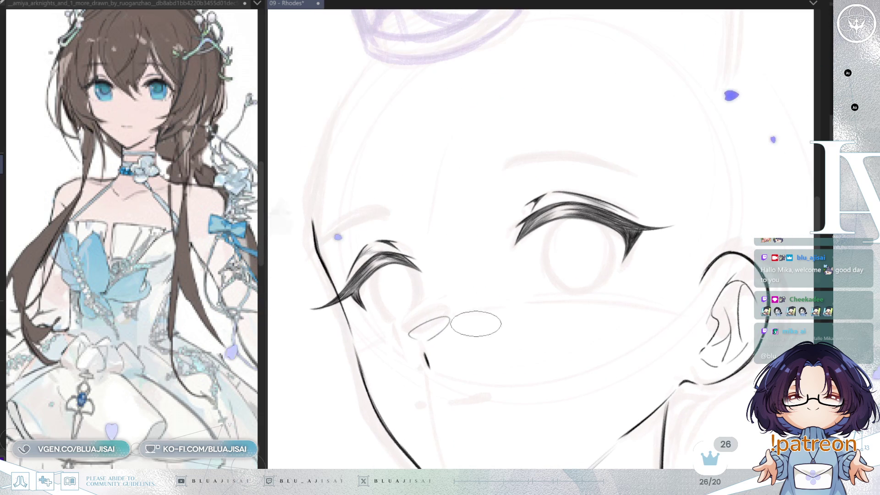
{"action": "scroll", "coordinate": [472, 330], "scroll_direction": "up", "scroll_amount": 1}
{"action": "scroll", "coordinate": [393, 314], "scroll_direction": "up", "scroll_amount": 1}
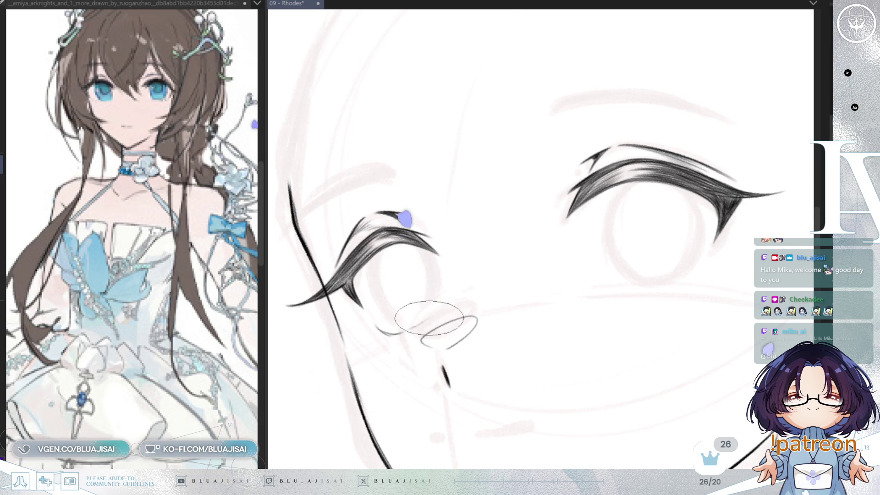
- Check the eyes mirrored, angle the view for the left eye's lower lash, then zoom out
{"action": "key", "text": "m"}
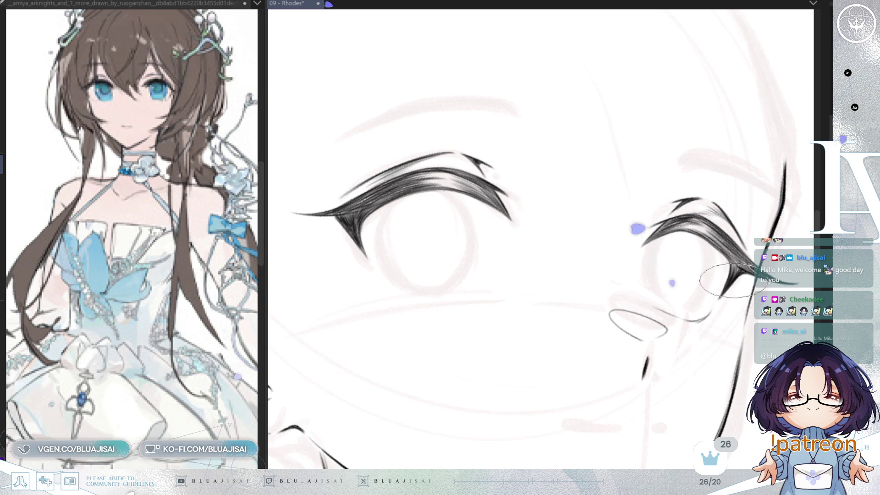
{"action": "key", "text": "m"}
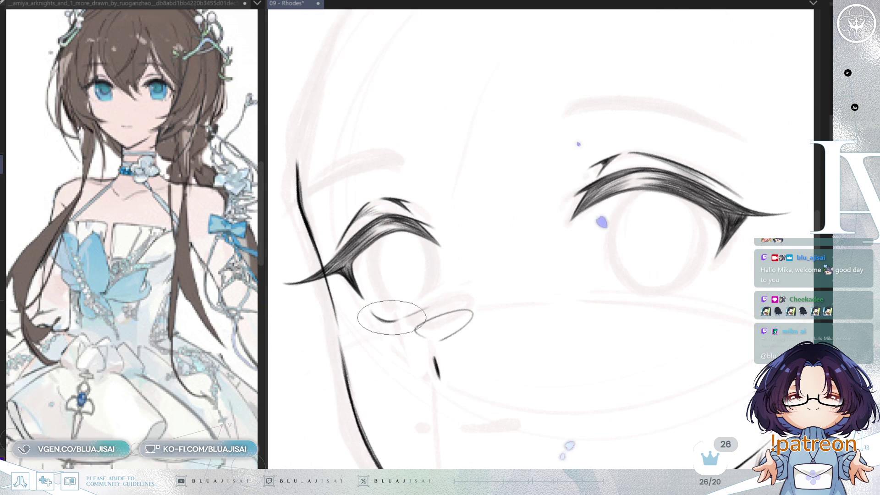
{"action": "left_click_drag", "start_coordinate": [427, 303], "coordinate": [346, 247]}
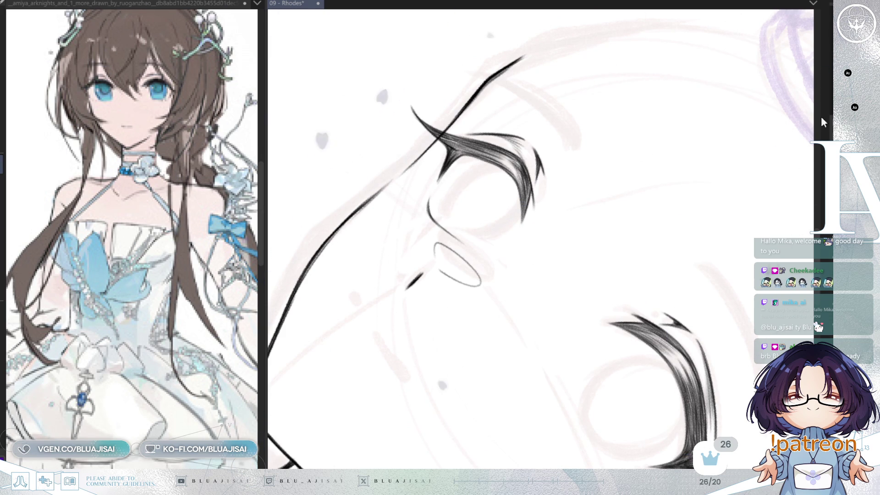
{"action": "scroll", "coordinate": [701, 133], "scroll_direction": "up", "scroll_amount": 1}
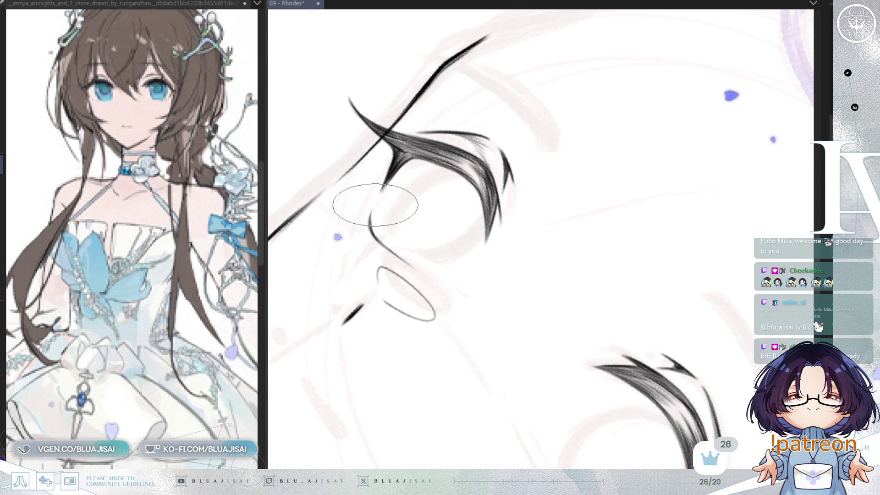
{"action": "key", "text": "^"}
{"action": "key", "text": "^"}
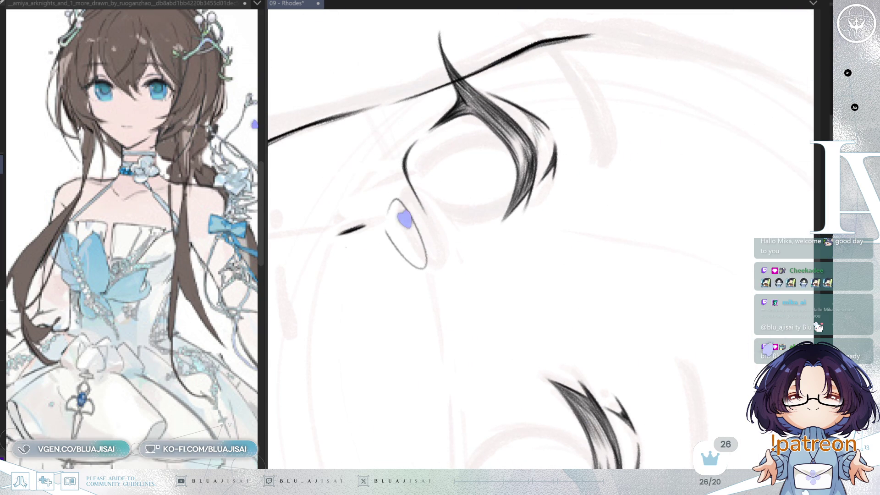
{"action": "mouse_move", "coordinate": [556, 240]}
{"action": "left_mouse_down"}
{"action": "mouse_move", "coordinate": [574, 269]}
{"action": "mouse_move", "coordinate": [578, 227]}
{"action": "left_mouse_up"}
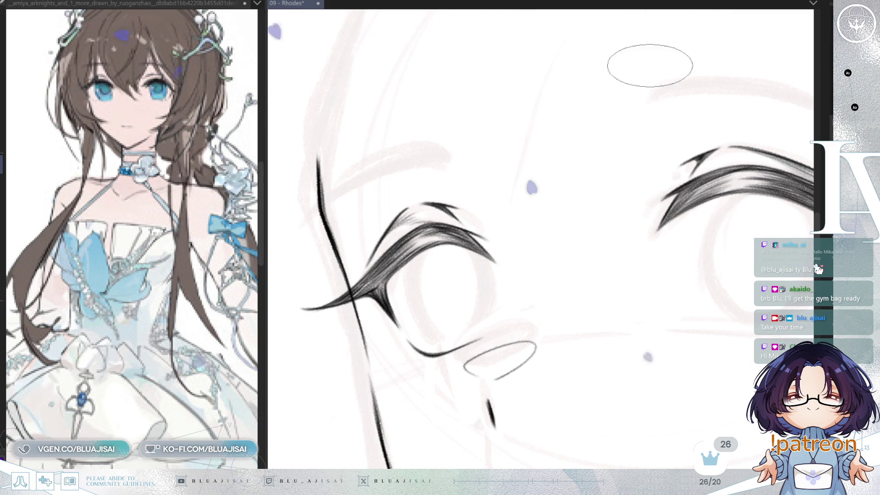
- Centre the right eye and draw its thin, tapered lower lash line
{"action": "left_click_drag", "start_coordinate": [777, 306], "coordinate": [644, 280]}
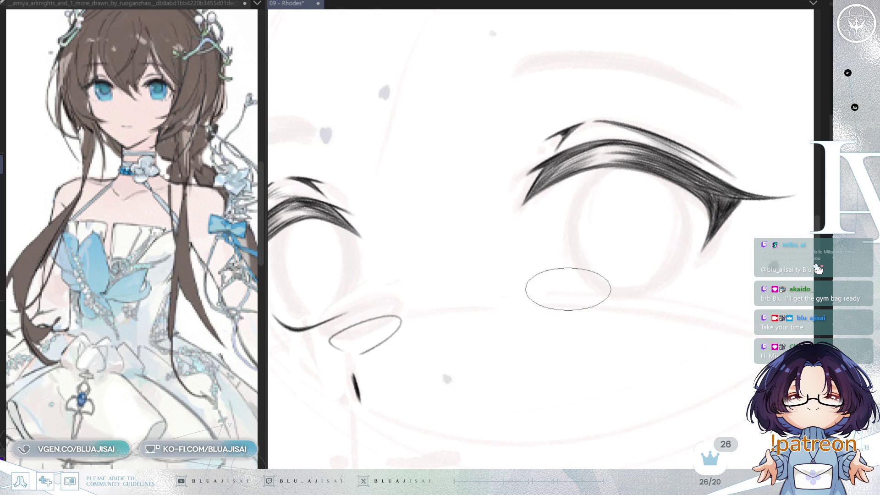
{"action": "scroll", "coordinate": [560, 288], "scroll_direction": "down", "scroll_amount": 2}
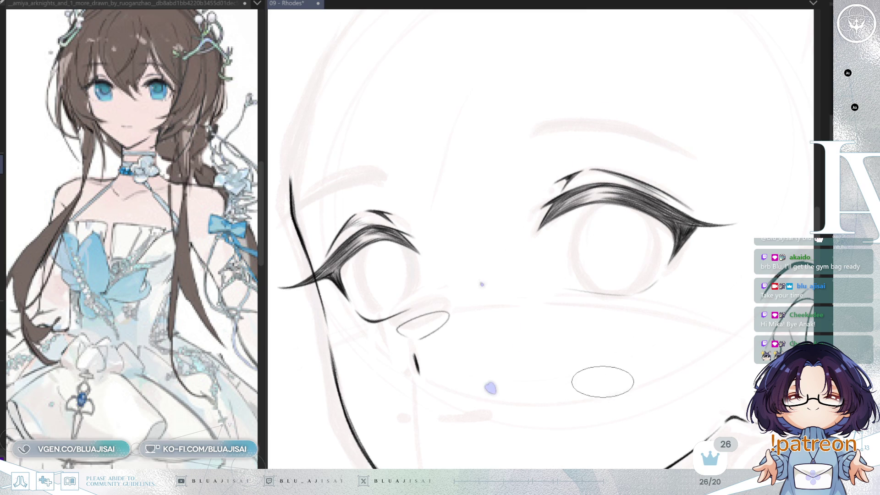
{"action": "scroll", "coordinate": [588, 334], "scroll_direction": "up", "scroll_amount": 3}
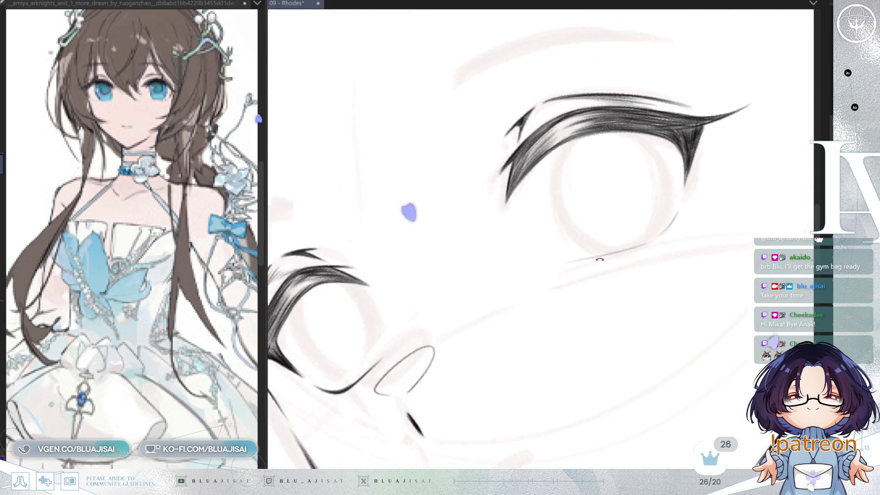
{"action": "left_click_drag", "start_coordinate": [589, 292], "coordinate": [566, 310]}
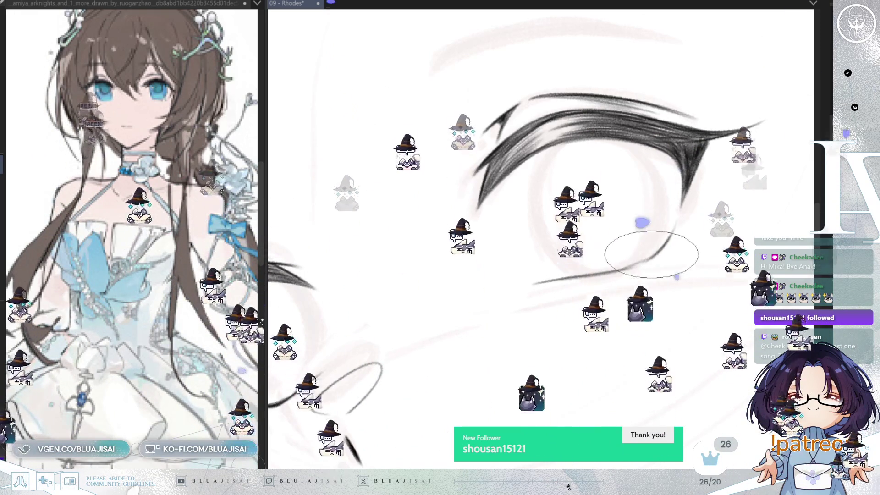
{"action": "scroll", "coordinate": [671, 230], "scroll_direction": "down", "scroll_amount": 5}
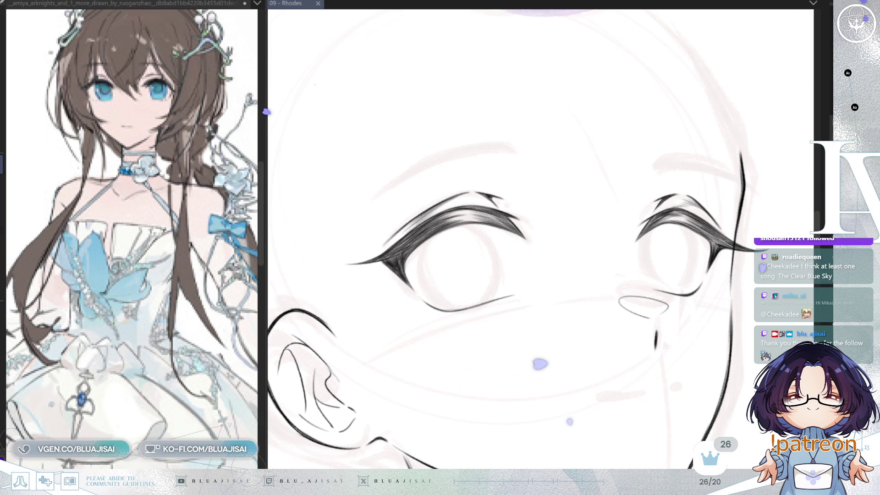
{"action": "scroll", "coordinate": [731, 291], "scroll_direction": "up", "scroll_amount": 2}
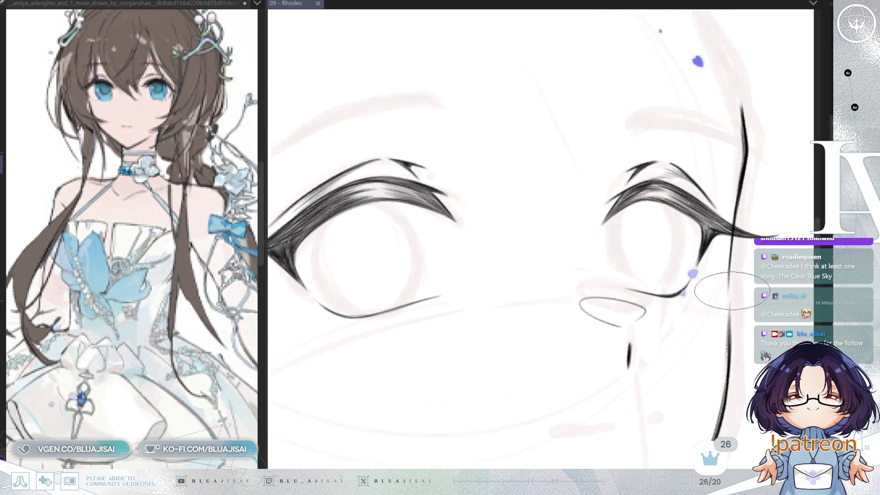
- Bring the left eye close, mirror the view and rotate it level with the 4 and 6 keys
{"action": "left_click_drag", "start_coordinate": [479, 340], "coordinate": [591, 307]}
{"action": "scroll", "coordinate": [488, 293], "scroll_direction": "up", "scroll_amount": 2}
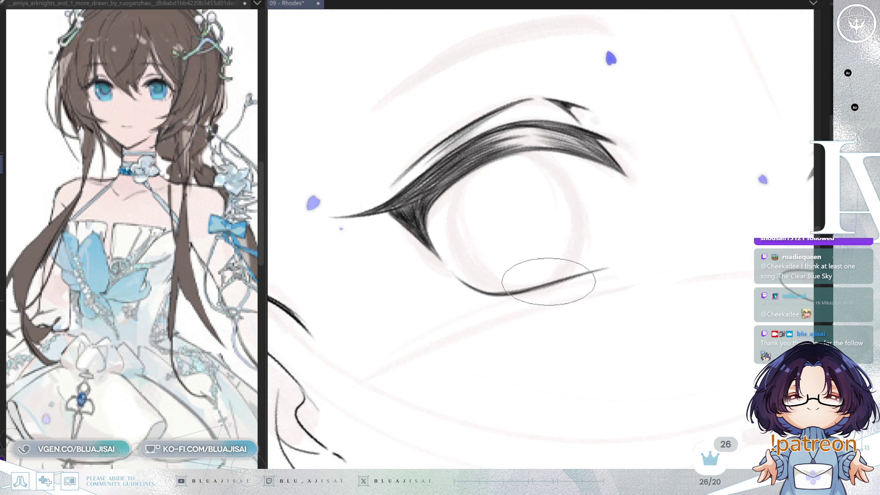
{"action": "key", "text": "m"}
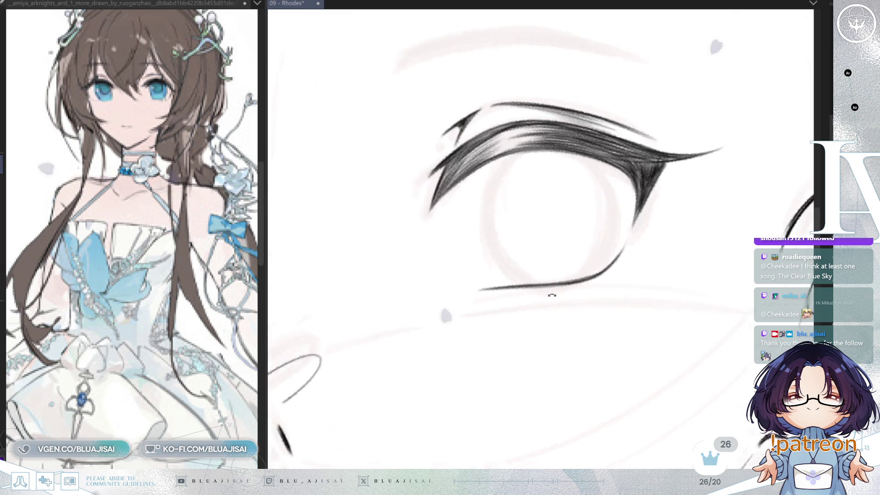
{"action": "scroll", "coordinate": [552, 298], "scroll_direction": "down", "scroll_amount": 2}
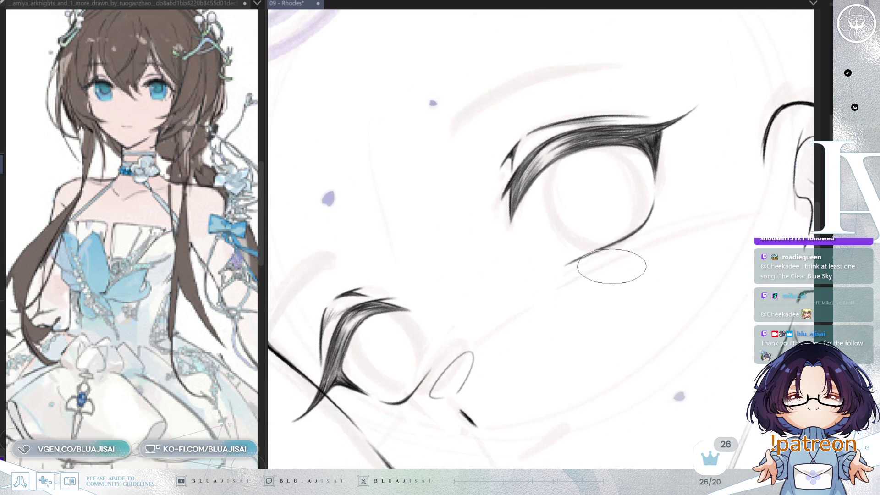
{"action": "scroll", "coordinate": [596, 281], "scroll_direction": "up", "scroll_amount": 2}
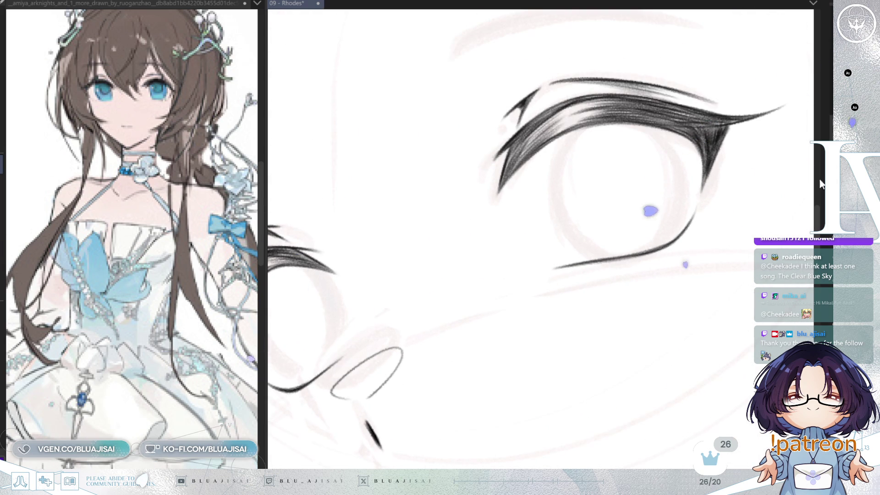
{"action": "key", "text": "4"}
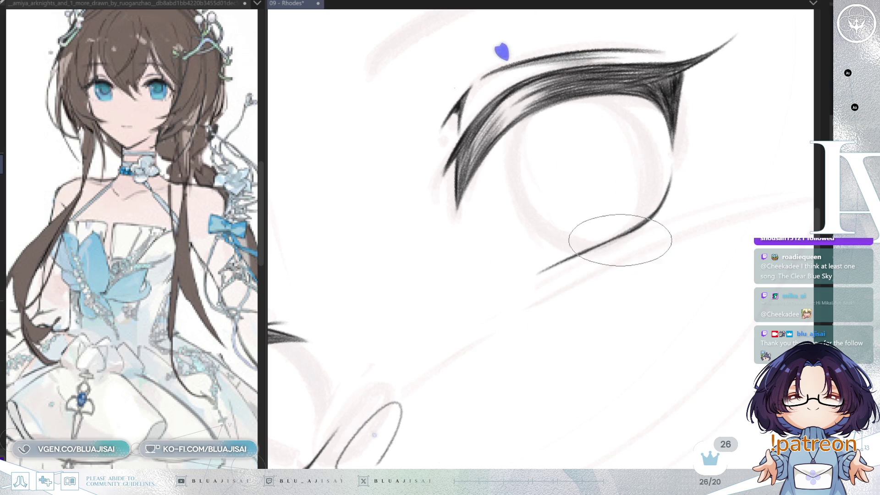
{"action": "key", "text": "6"}
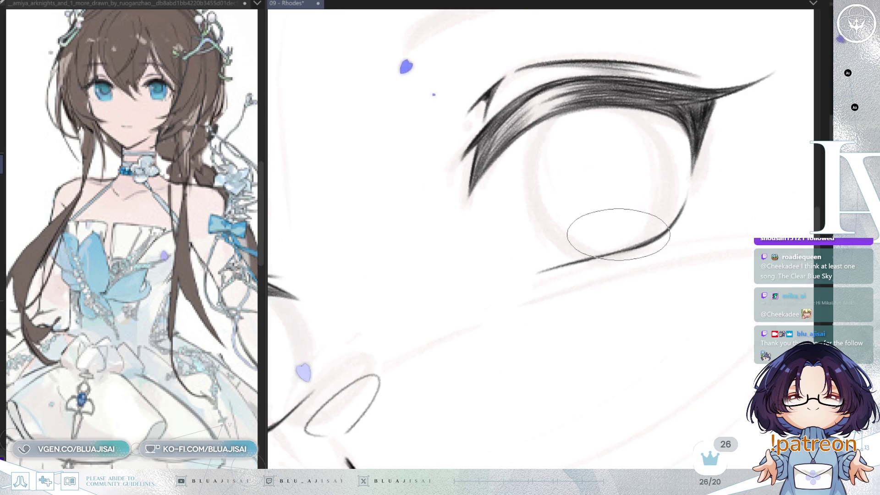
{"action": "key", "text": "6"}
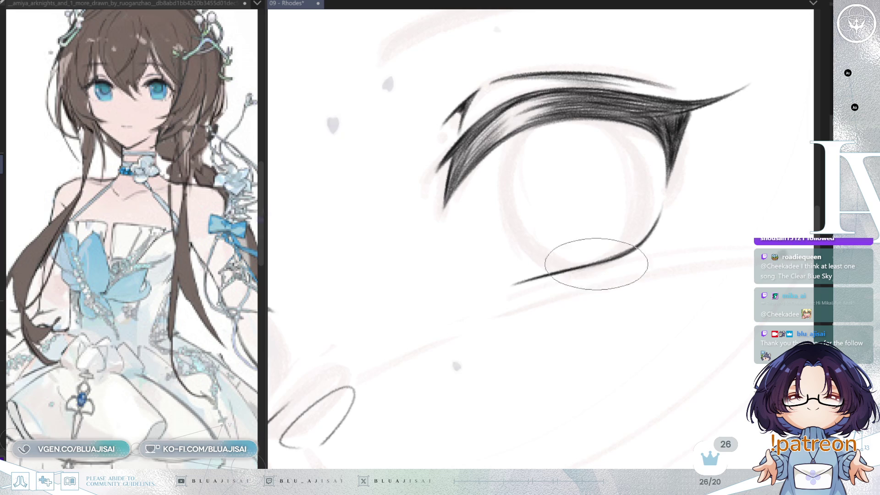
{"action": "scroll", "coordinate": [632, 242], "scroll_direction": "down", "scroll_amount": 2}
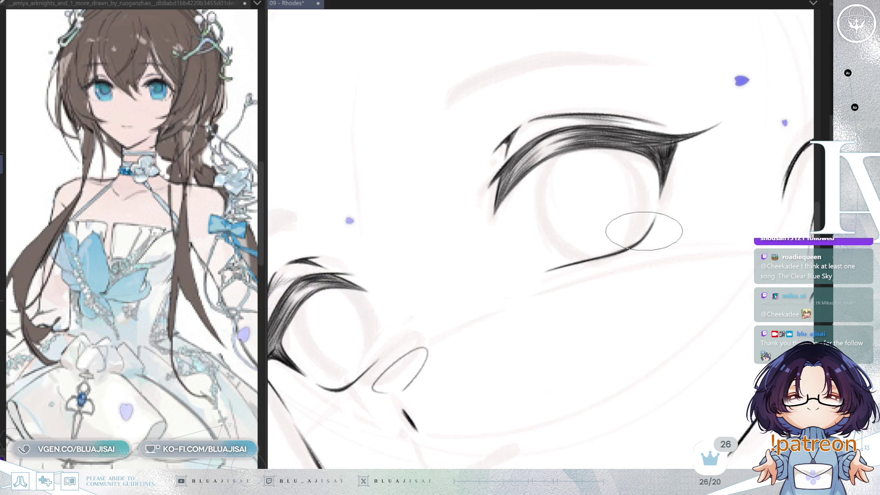
{"action": "scroll", "coordinate": [604, 226], "scroll_direction": "down", "scroll_amount": 2}
{"action": "scroll", "coordinate": [582, 271], "scroll_direction": "up", "scroll_amount": 1}
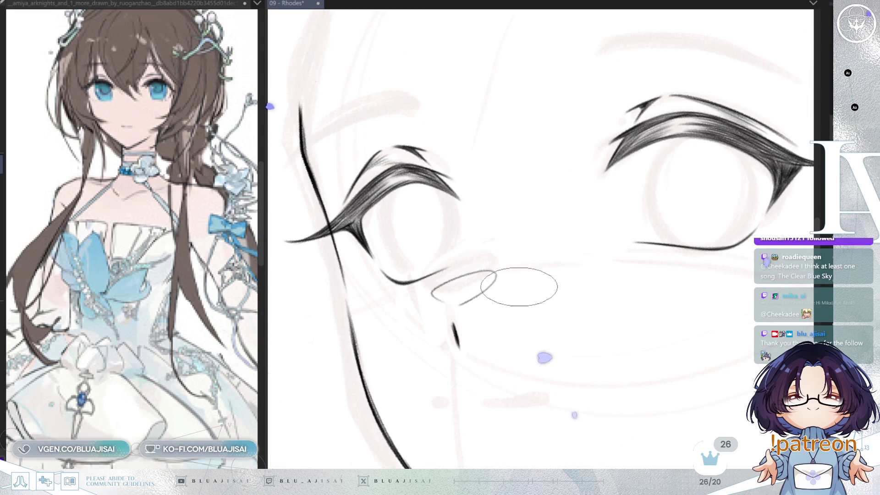
{"action": "scroll", "coordinate": [422, 284], "scroll_direction": "up", "scroll_amount": 1}
{"action": "scroll", "coordinate": [436, 257], "scroll_direction": "up", "scroll_amount": 1}
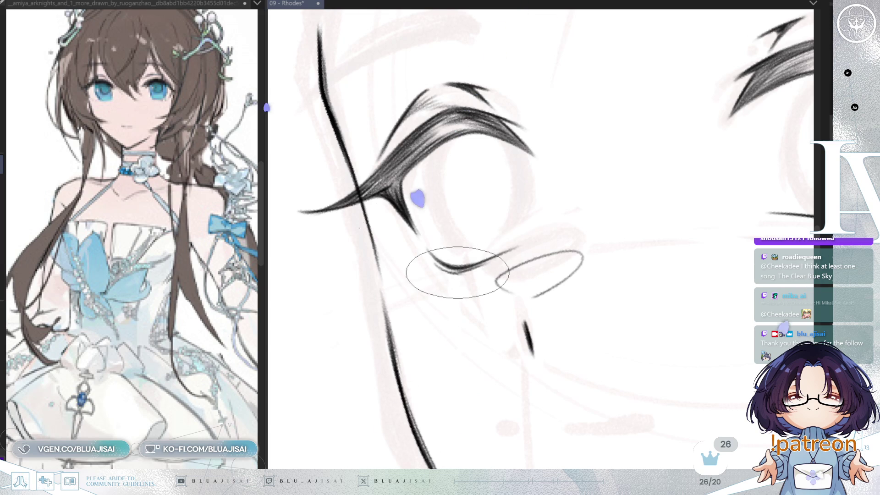
- Shift between both eyes and angle the view toward the left eye's lower lash for small flicks
{"action": "mouse_move", "coordinate": [660, 243]}
{"action": "left_mouse_down"}
{"action": "mouse_move", "coordinate": [524, 259]}
{"action": "mouse_move", "coordinate": [399, 290]}
{"action": "left_mouse_up"}
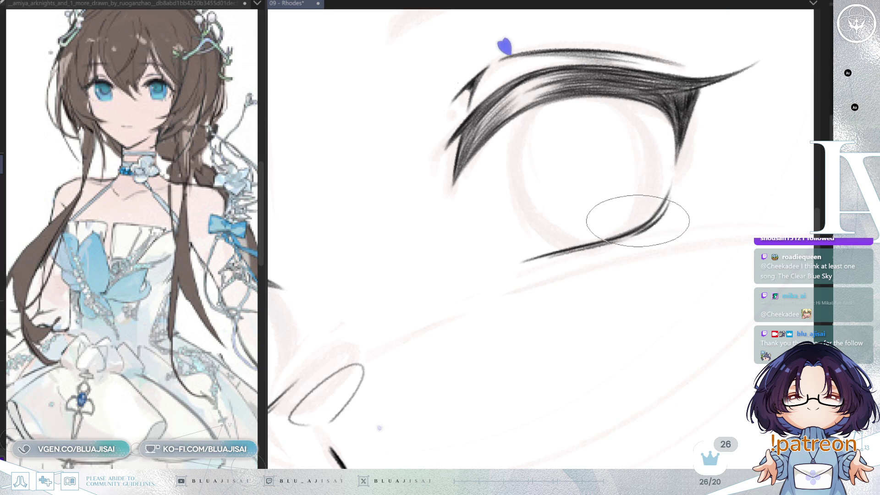
{"action": "left_click_drag", "start_coordinate": [439, 360], "coordinate": [556, 245]}
{"action": "mouse_move", "coordinate": [491, 250]}
{"action": "left_mouse_down"}
{"action": "mouse_move", "coordinate": [493, 305]}
{"action": "mouse_move", "coordinate": [467, 275]}
{"action": "left_mouse_up"}
{"action": "left_click_drag", "start_coordinate": [354, 232], "coordinate": [355, 248]}
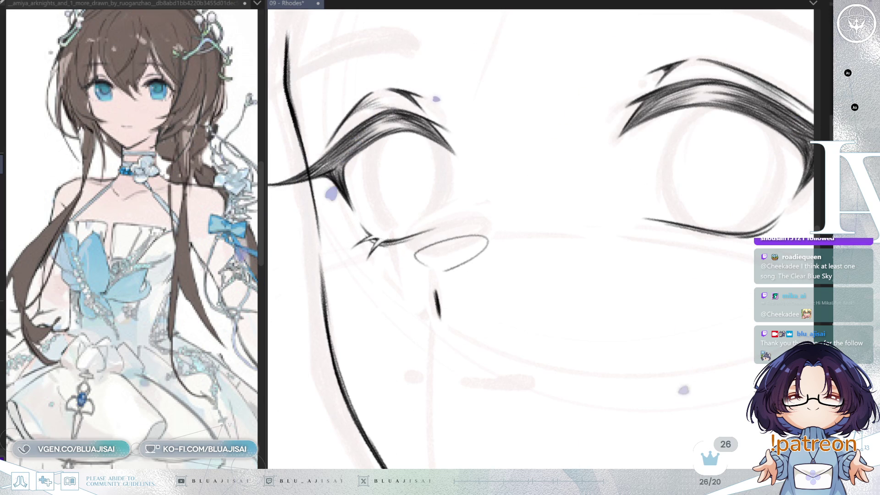
{"action": "left_click_drag", "start_coordinate": [428, 270], "coordinate": [459, 265]}
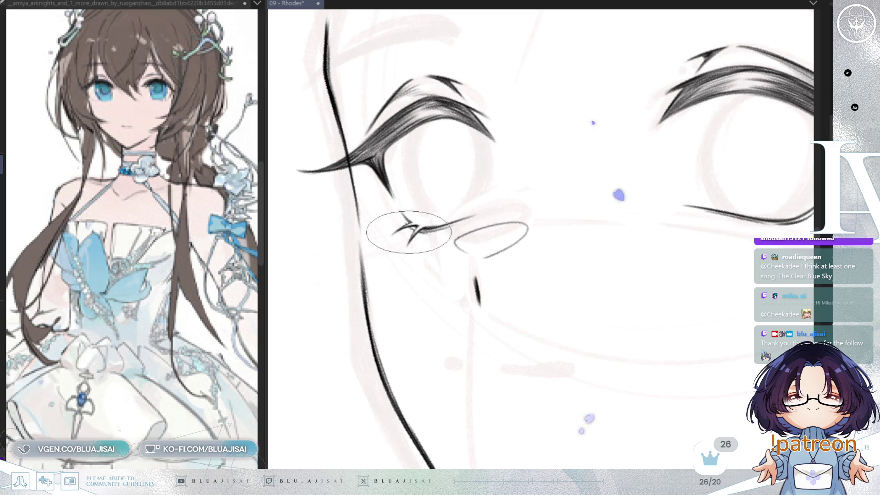
{"action": "scroll", "coordinate": [521, 275], "scroll_direction": "up", "scroll_amount": 2}
{"action": "scroll", "coordinate": [527, 281], "scroll_direction": "up", "scroll_amount": 2}
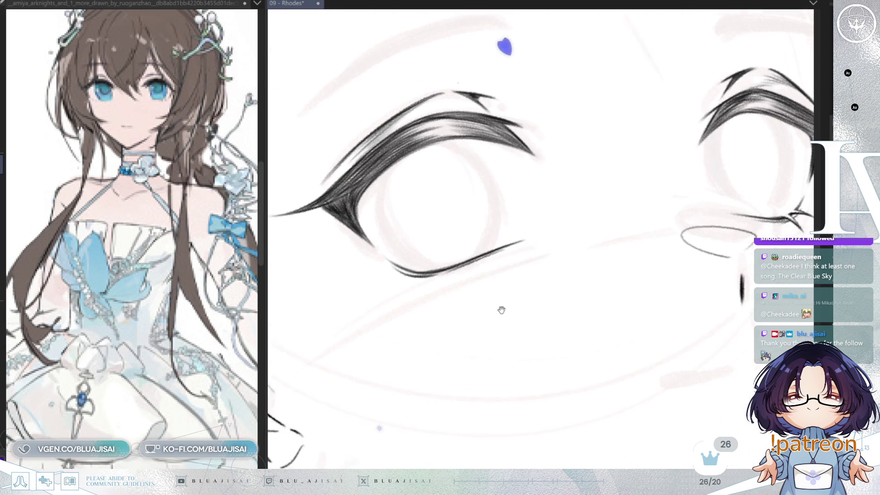
- Draw short spiky lower lashes beneath the near eye's lower lid, rotating the view as needed
{"action": "scroll", "coordinate": [502, 308], "scroll_direction": "up", "scroll_amount": 2}
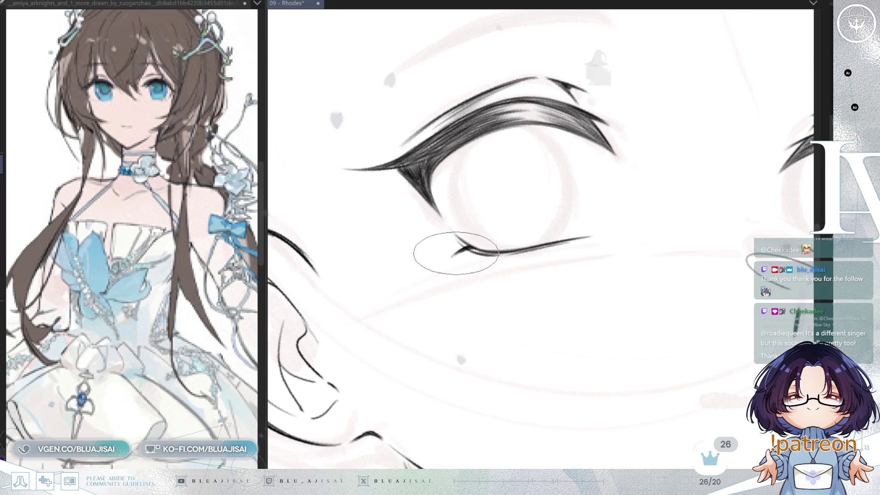
{"action": "left_click_drag", "start_coordinate": [479, 253], "coordinate": [476, 265]}
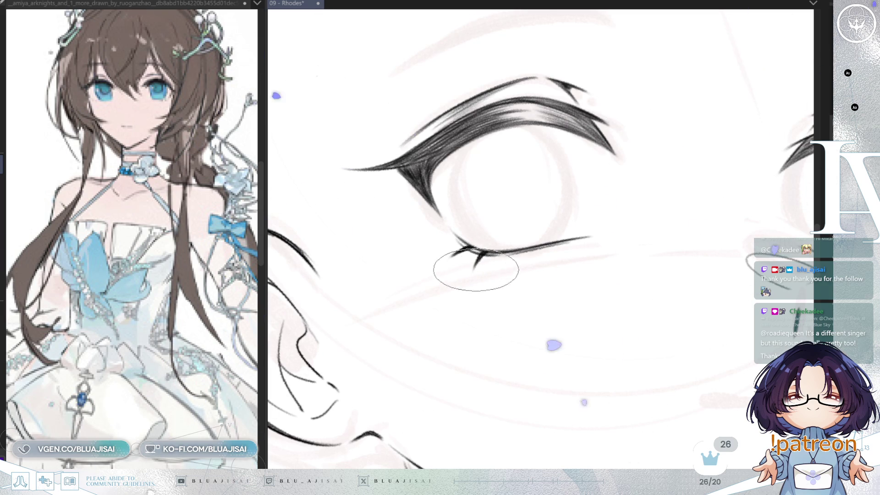
{"action": "left_click_drag", "start_coordinate": [701, 229], "coordinate": [592, 294]}
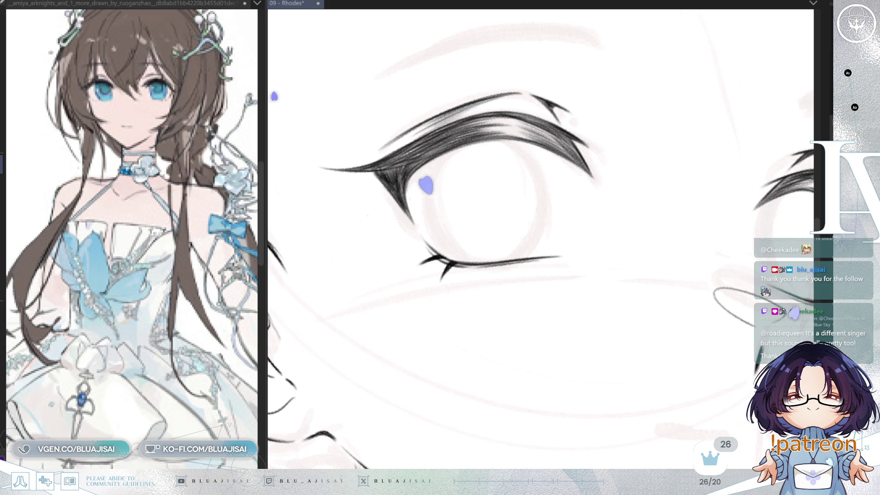
{"action": "key", "text": "minus"}
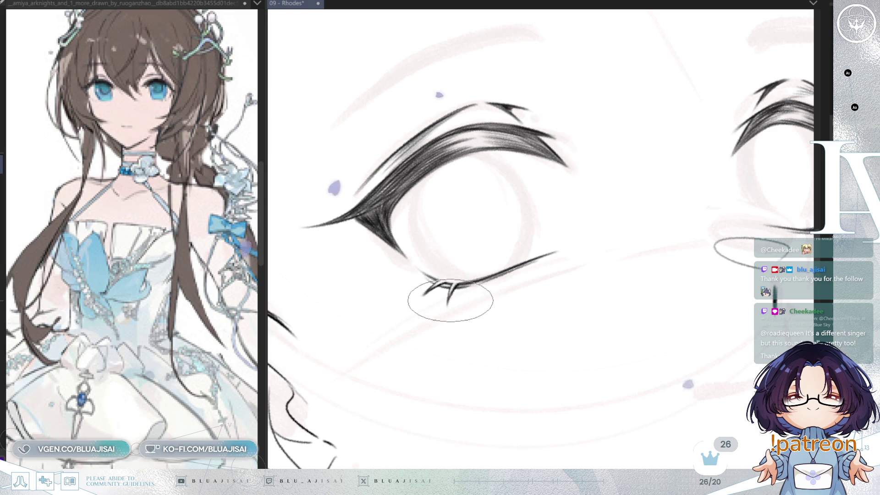
{"action": "key", "text": "minus"}
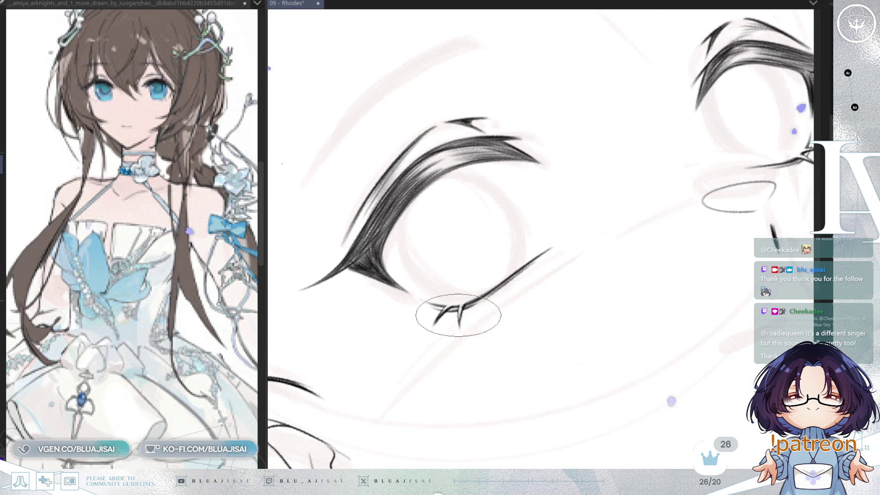
{"action": "key", "text": "asciicircum"}
{"action": "scroll", "coordinate": [545, 276], "scroll_direction": "down", "scroll_amount": 3}
{"action": "scroll", "coordinate": [545, 276], "scroll_direction": "down", "scroll_amount": 2}
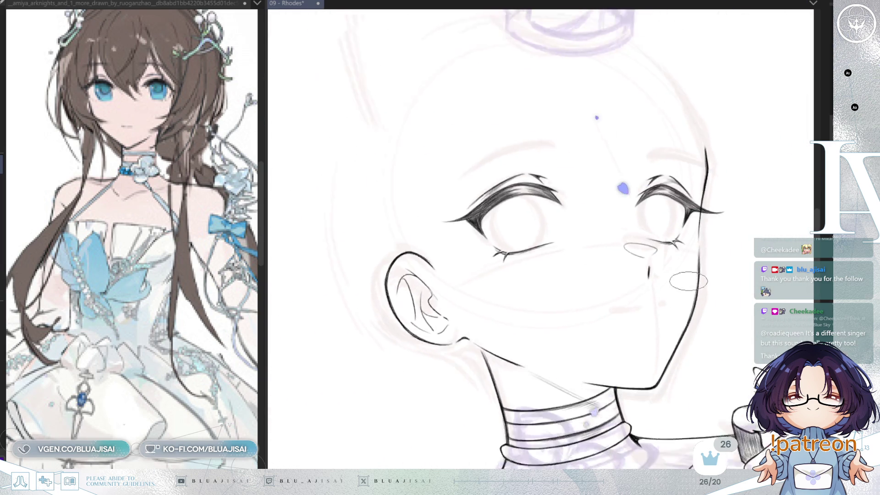
- Zoom out to the whole head and mirror the view to check its proportions
{"action": "key", "text": "asciicircum"}
{"action": "left_click_drag", "start_coordinate": [726, 294], "coordinate": [669, 316]}
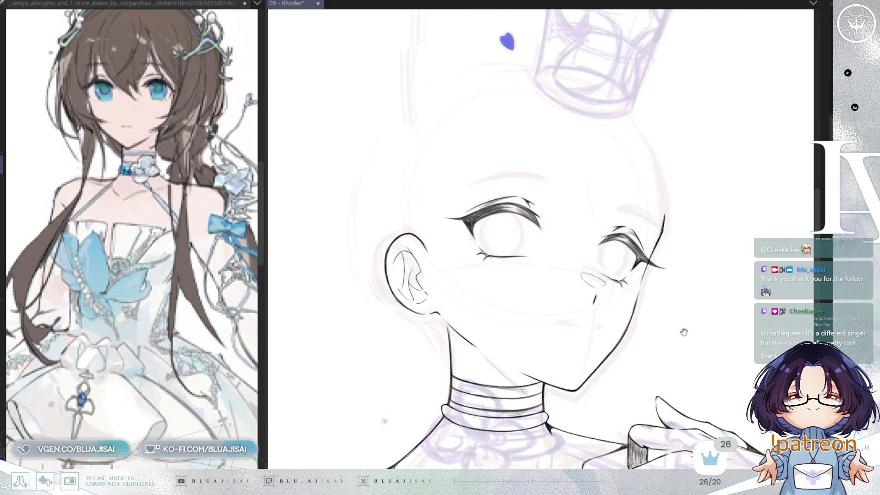
{"action": "key", "text": "asciicircum"}
{"action": "key", "text": "asciicircum"}
{"action": "key", "text": "h"}
{"action": "key", "text": "asciicircum"}
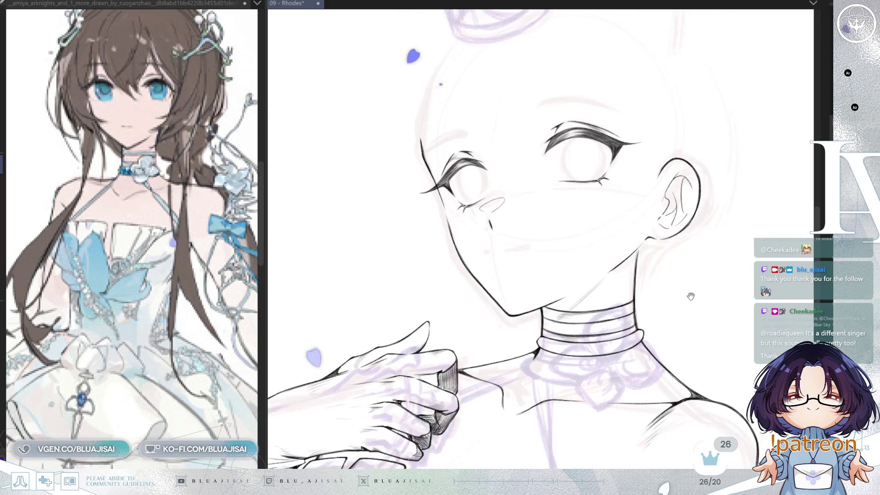
{"action": "key", "text": "asciicircum"}
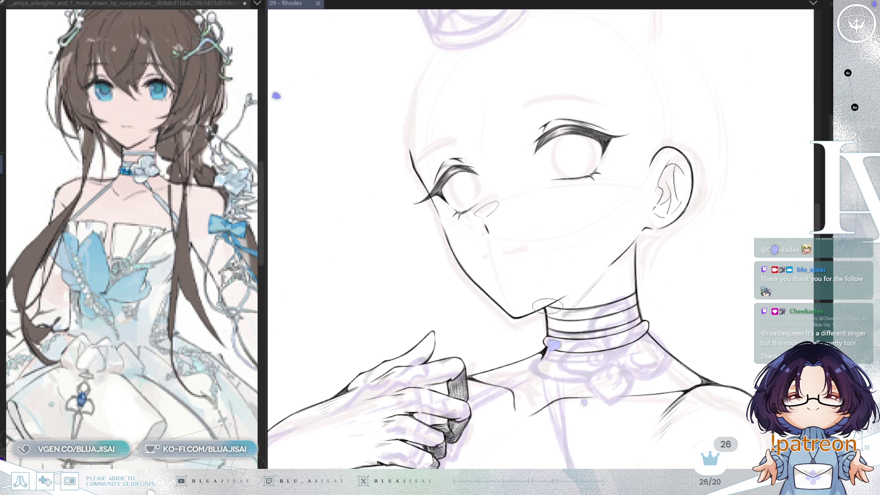
- Loosely lasso-select the far eye beside the nose
{"action": "left_click_drag", "start_coordinate": [669, 319], "coordinate": [642, 341]}
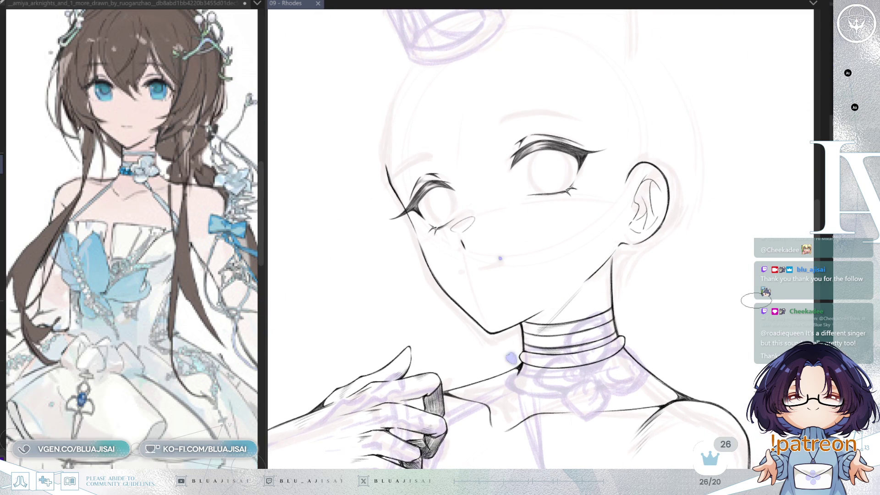
{"action": "scroll", "coordinate": [446, 159], "scroll_direction": "up", "scroll_amount": 2}
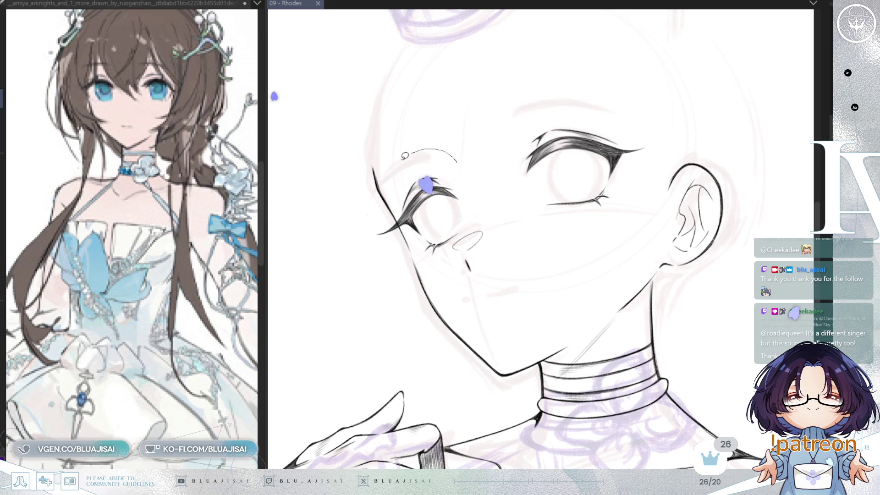
{"action": "left_click_drag", "start_coordinate": [442, 286], "coordinate": [480, 155]}
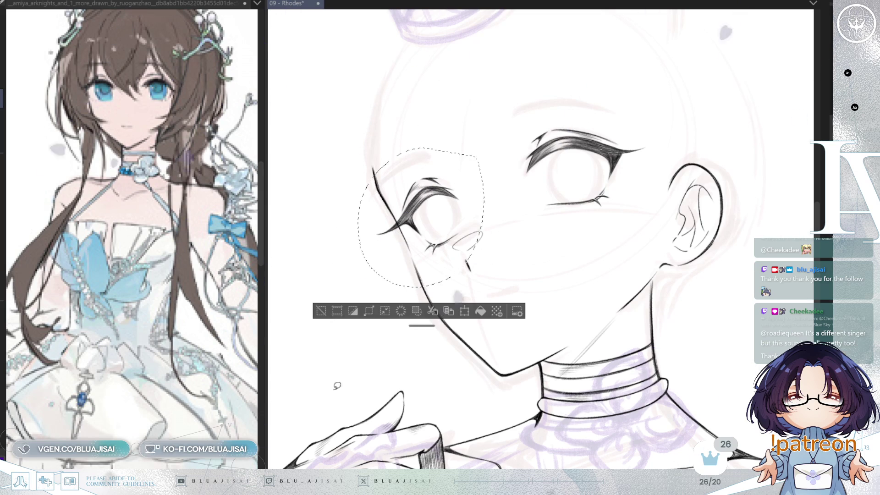
- Free-transform the far eye with a slight tilt and skew, commit it, and deselect
{"action": "key", "text": "ctrl+t"}
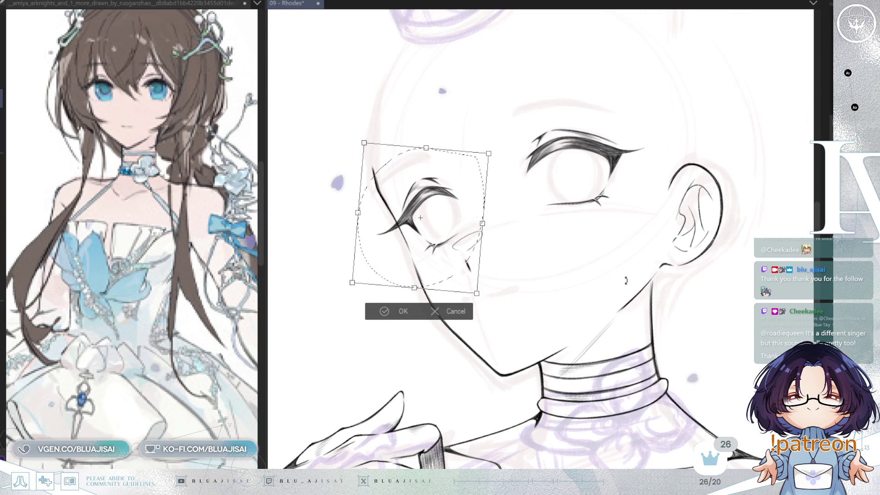
{"action": "key", "text": "h"}
{"action": "left_click_drag", "start_coordinate": [565, 329], "coordinate": [569, 331]}
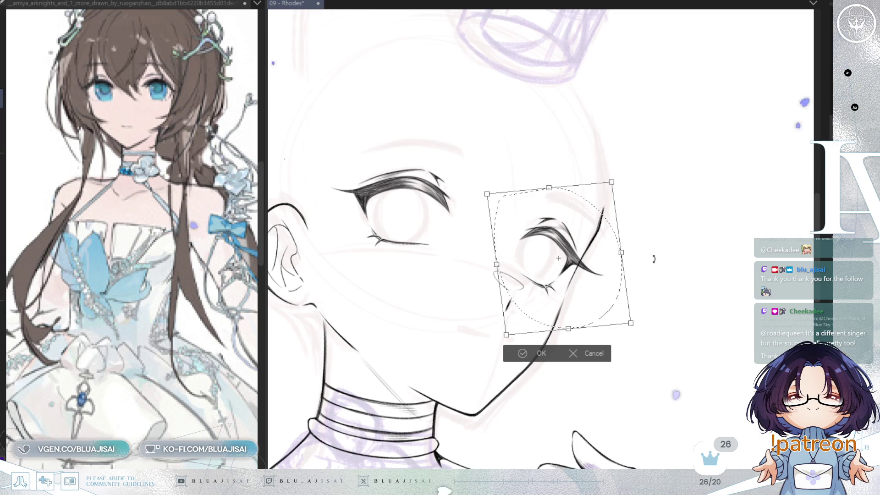
{"action": "left_click_drag", "start_coordinate": [629, 270], "coordinate": [614, 281]}
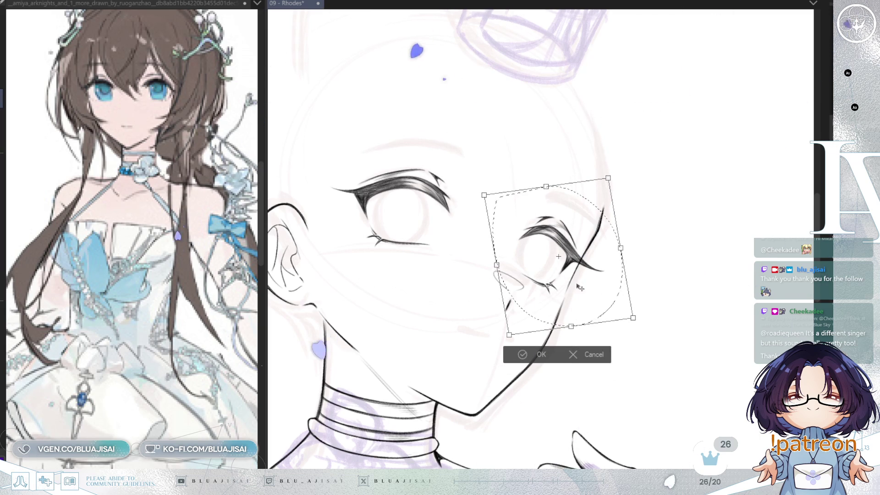
{"action": "left_click_drag", "start_coordinate": [621, 248], "coordinate": [622, 247]}
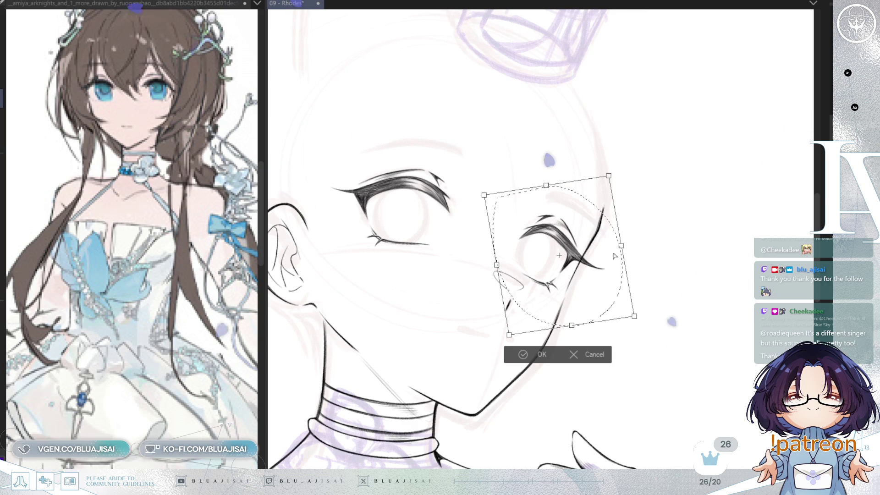
{"action": "left_click", "coordinate": [518, 355]}
{"action": "left_click", "coordinate": [458, 351]}
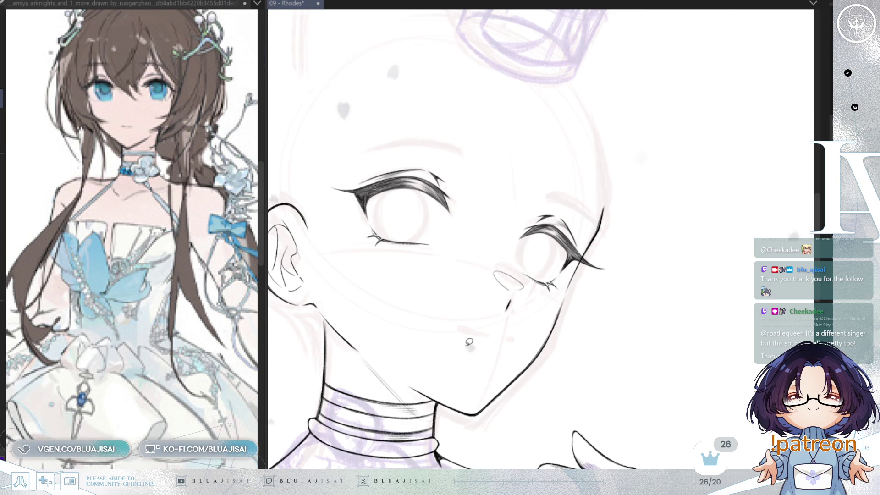
- Extend the near eye's outer upper-lash tip with a tapered stroke toward the ear
{"action": "scroll", "coordinate": [469, 342], "scroll_direction": "down", "scroll_amount": 2}
{"action": "scroll", "coordinate": [469, 342], "scroll_direction": "down", "scroll_amount": 1}
{"action": "scroll", "coordinate": [506, 324], "scroll_direction": "up", "scroll_amount": 4}
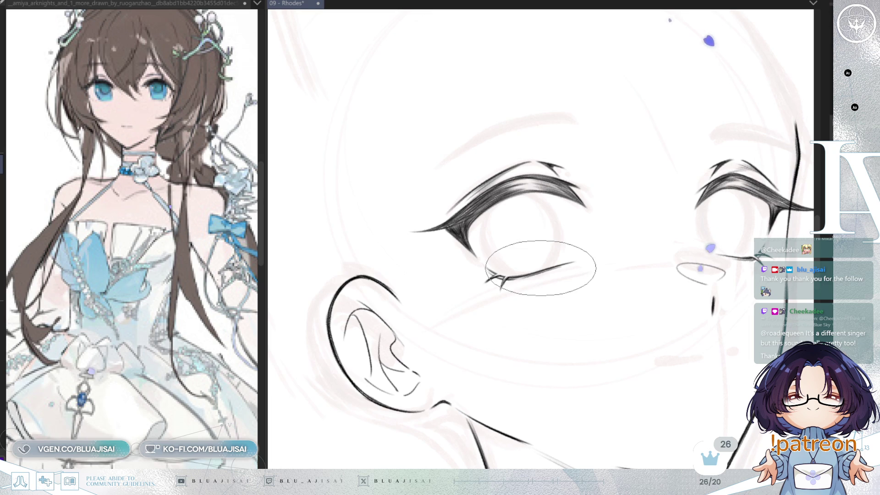
{"action": "mouse_move", "coordinate": [455, 303]}
{"action": "left_mouse_down"}
{"action": "mouse_move", "coordinate": [401, 340]}
{"action": "mouse_move", "coordinate": [470, 339]}
{"action": "left_mouse_up"}
{"action": "scroll", "coordinate": [439, 267], "scroll_direction": "up", "scroll_amount": 1}
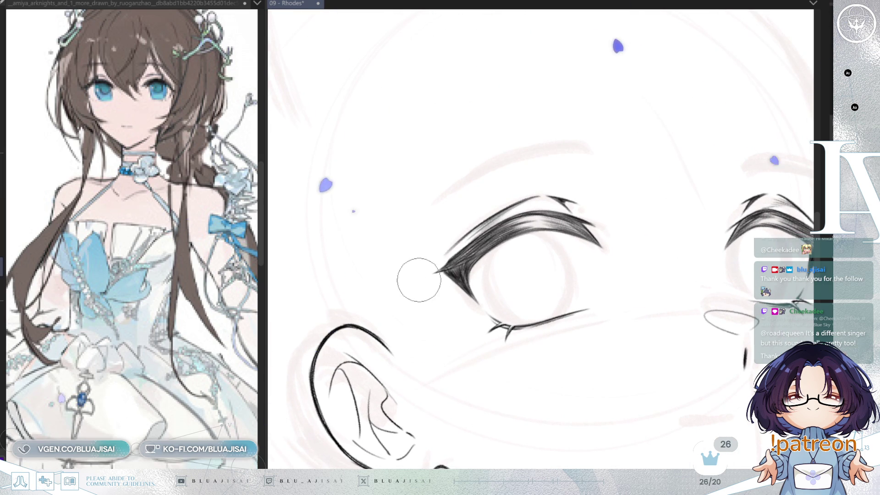
{"action": "left_click_drag", "start_coordinate": [393, 285], "coordinate": [440, 270]}
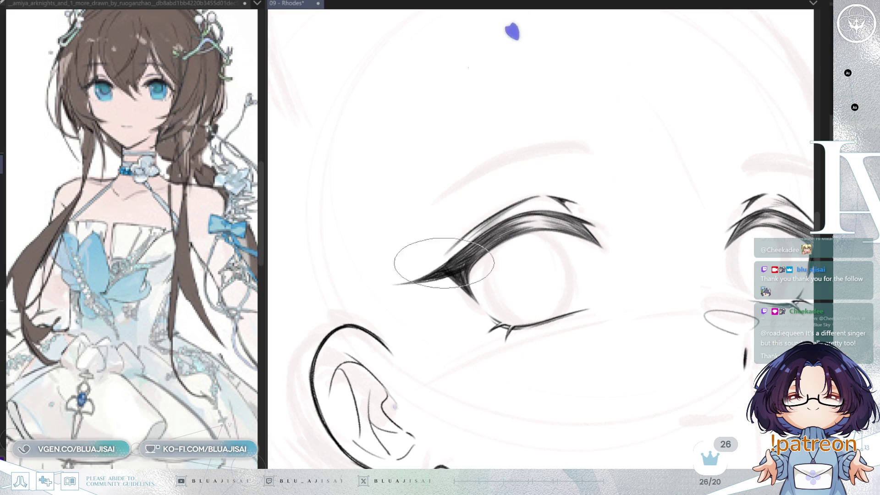
{"action": "mouse_move", "coordinate": [571, 188]}
{"action": "left_mouse_down"}
{"action": "mouse_move", "coordinate": [650, 281]}
{"action": "mouse_move", "coordinate": [487, 308]}
{"action": "left_mouse_up"}
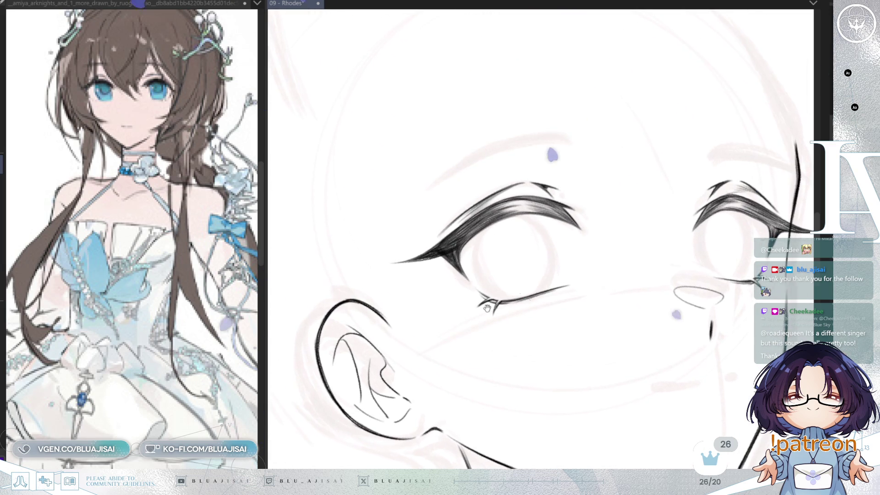
{"action": "scroll", "coordinate": [487, 308], "scroll_direction": "up", "scroll_amount": 2}
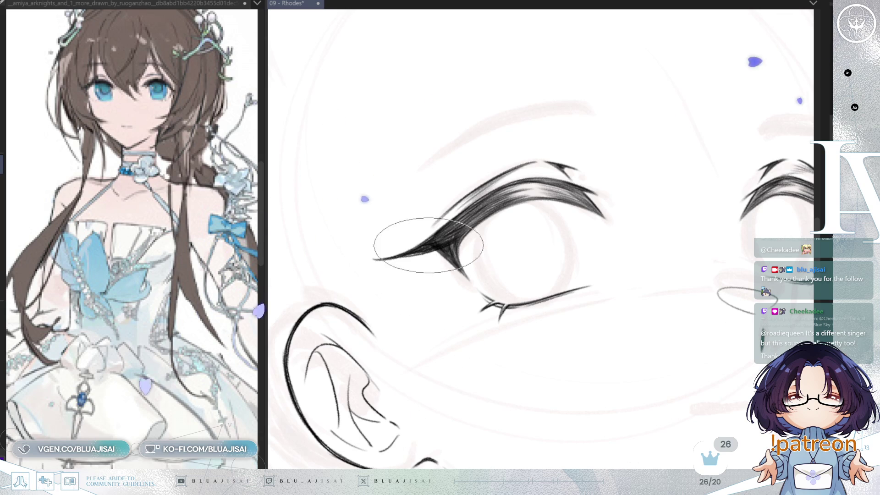
{"action": "scroll", "coordinate": [415, 321], "scroll_direction": "down", "scroll_amount": 2}
{"action": "scroll", "coordinate": [415, 321], "scroll_direction": "down", "scroll_amount": 2}
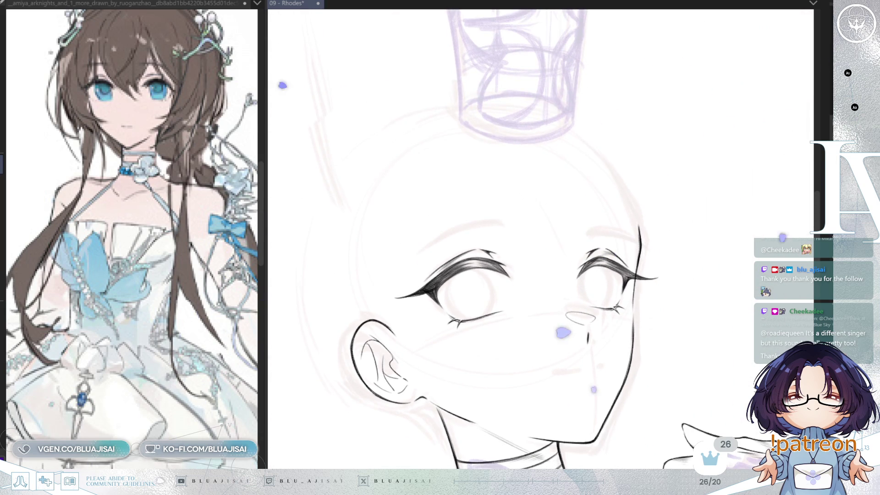
- Mirror the canvas, recentre on the face, and fit the whole page to the window
{"action": "key", "text": "m"}
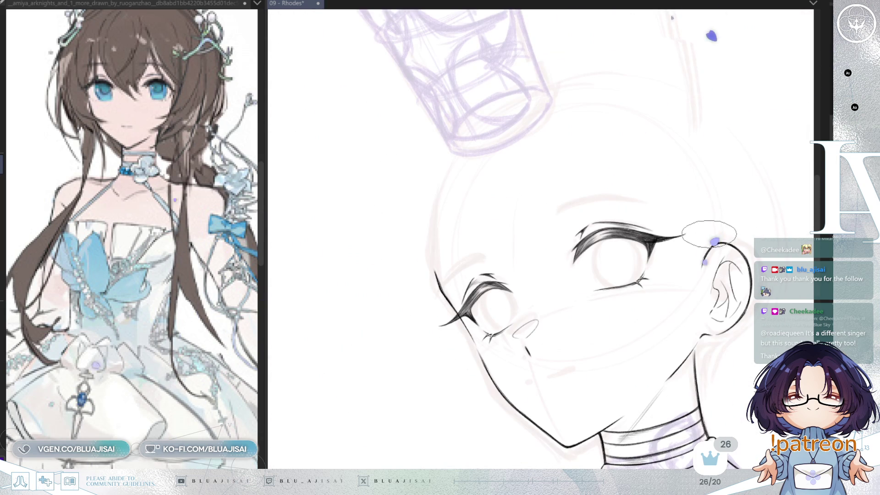
{"action": "left_click_drag", "start_coordinate": [709, 234], "coordinate": [678, 279]}
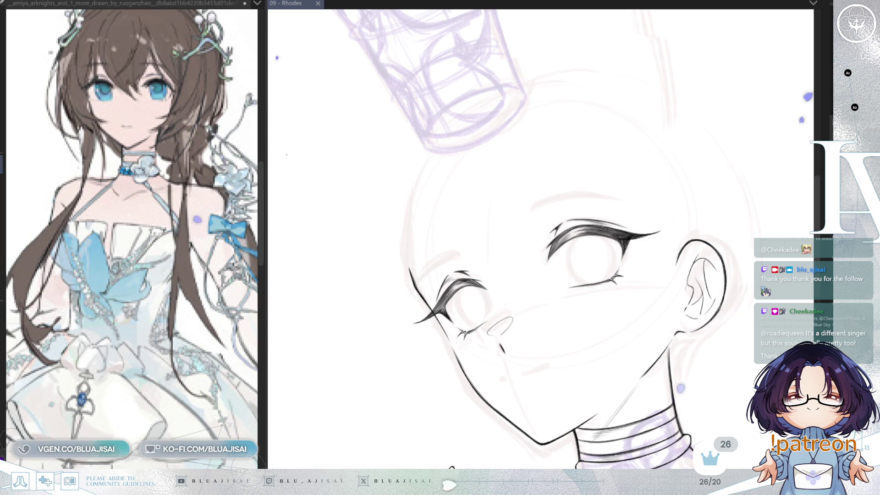
{"action": "key", "text": "ctrl+0"}
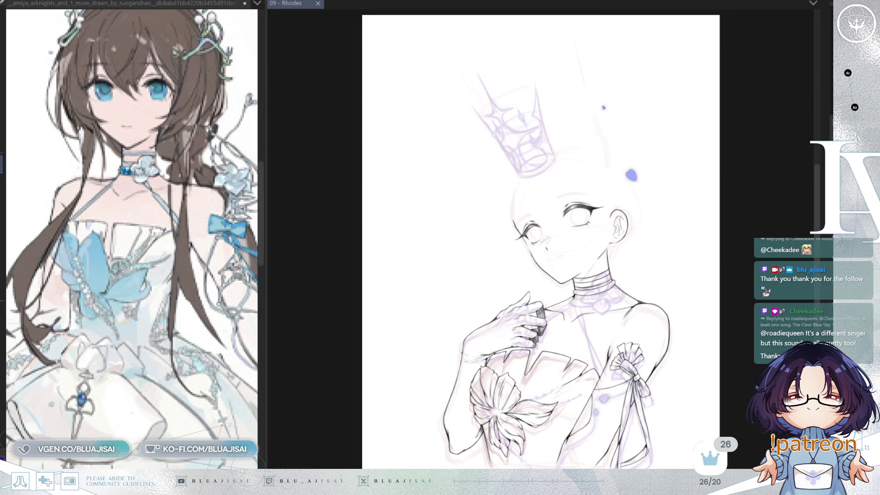